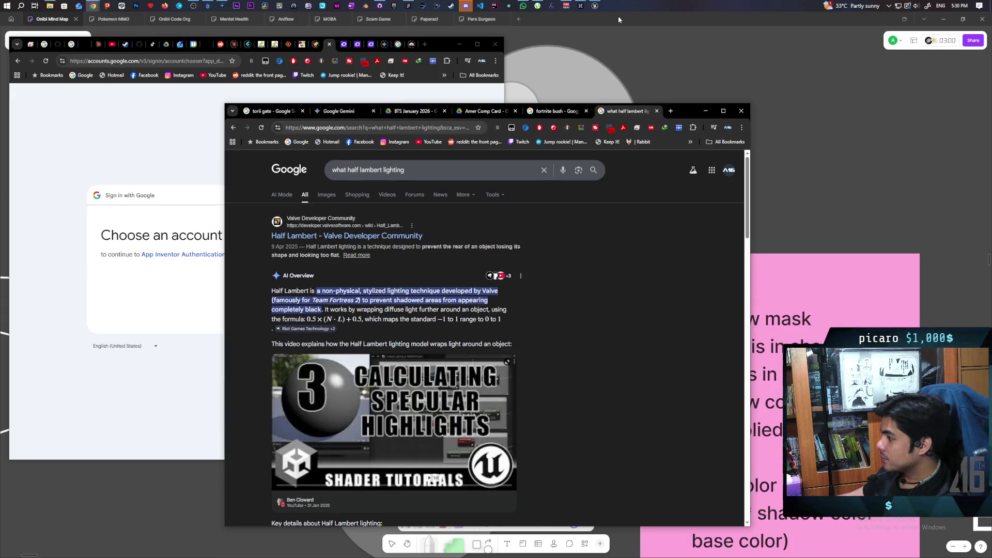
Switch from the half Lambert search results back to the Onibi Mind Map whiteboard.
mouse_move(326, 421)
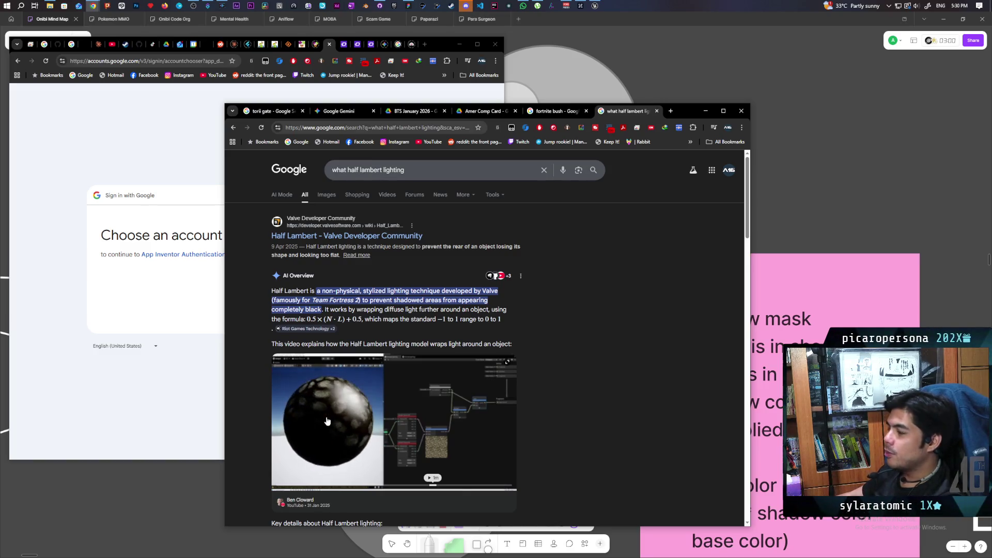
left_click(598, 19)
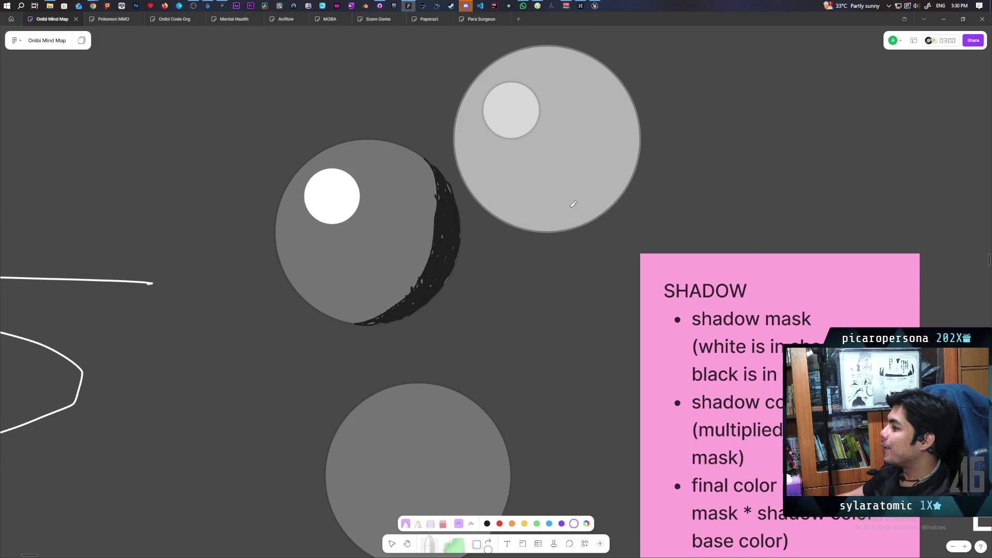
scroll(542, 238, "right", 5)
scroll(542, 238, "down", 3)
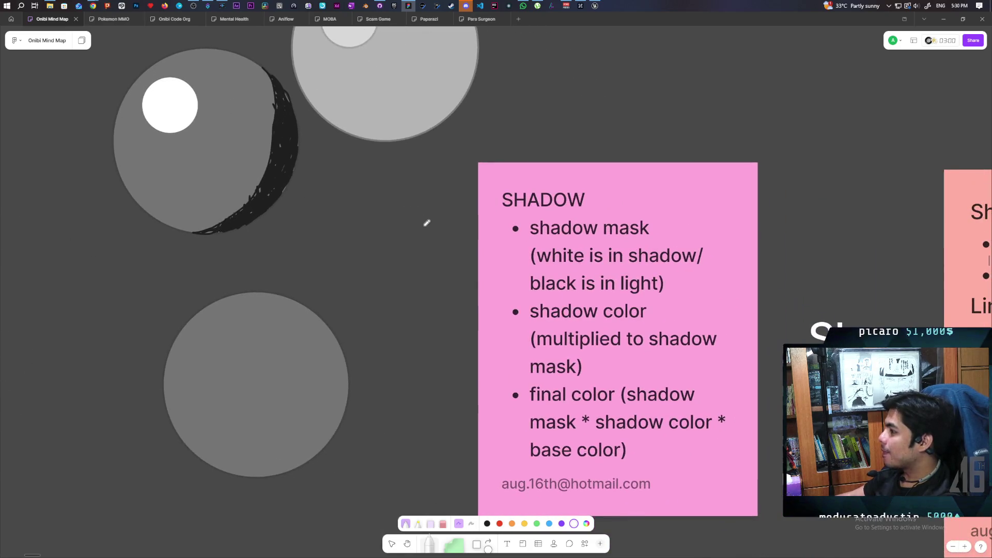
scroll(433, 233, "down", 6)
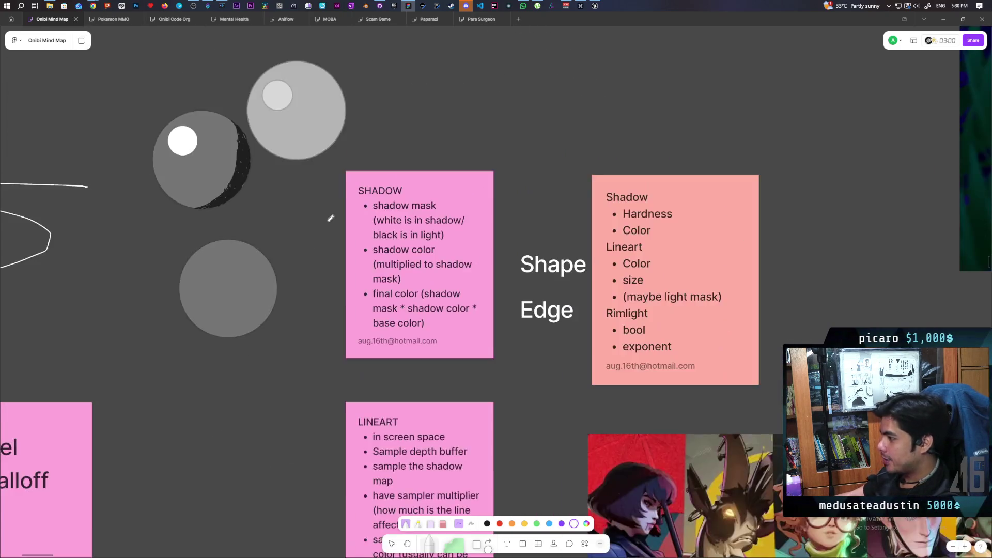
scroll(469, 227, "right", 8)
scroll(469, 228, "down", 4)
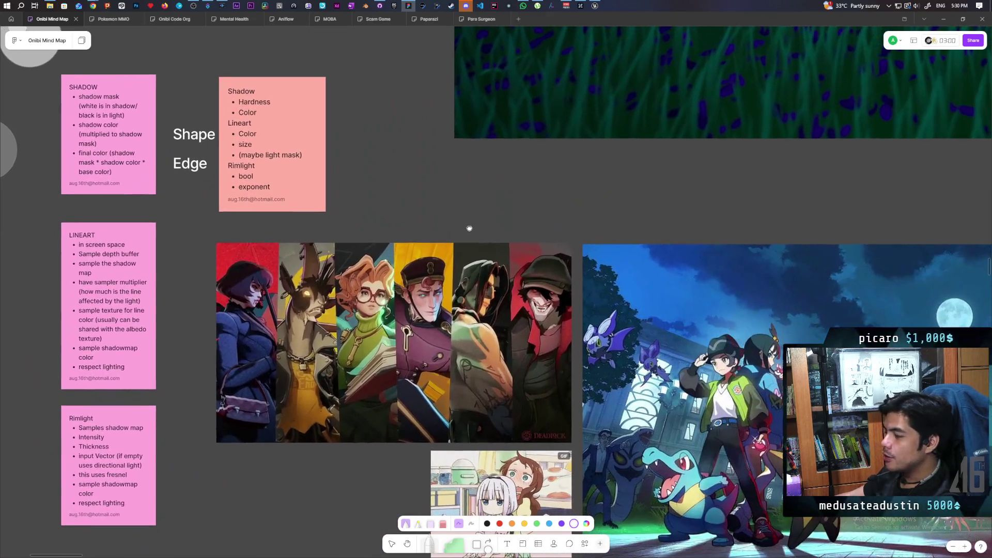
mouse_move(469, 228)
left_mouse_down()
mouse_move(530, 281)
mouse_move(510, 246)
left_mouse_up()
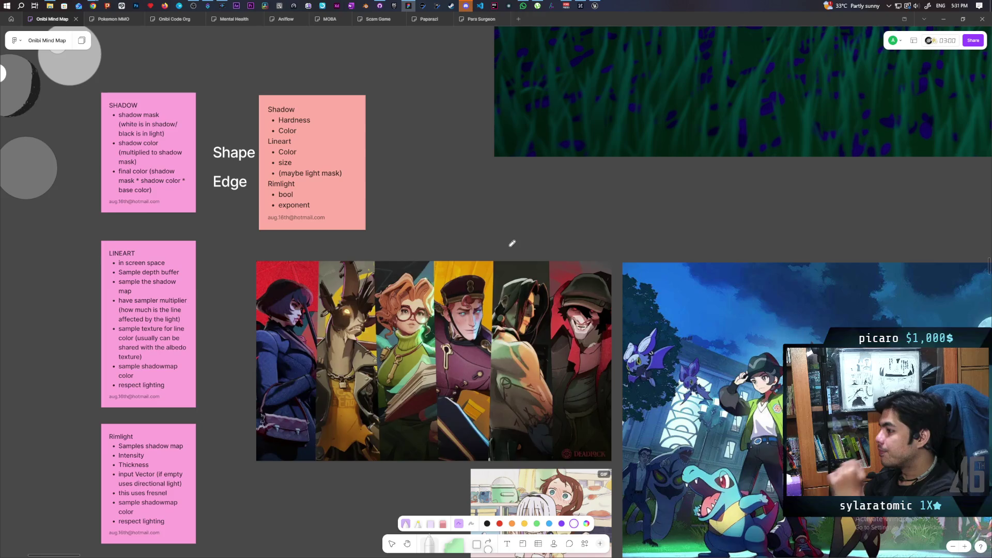
scroll(512, 243, "left", 6)
scroll(512, 242, "up", 2)
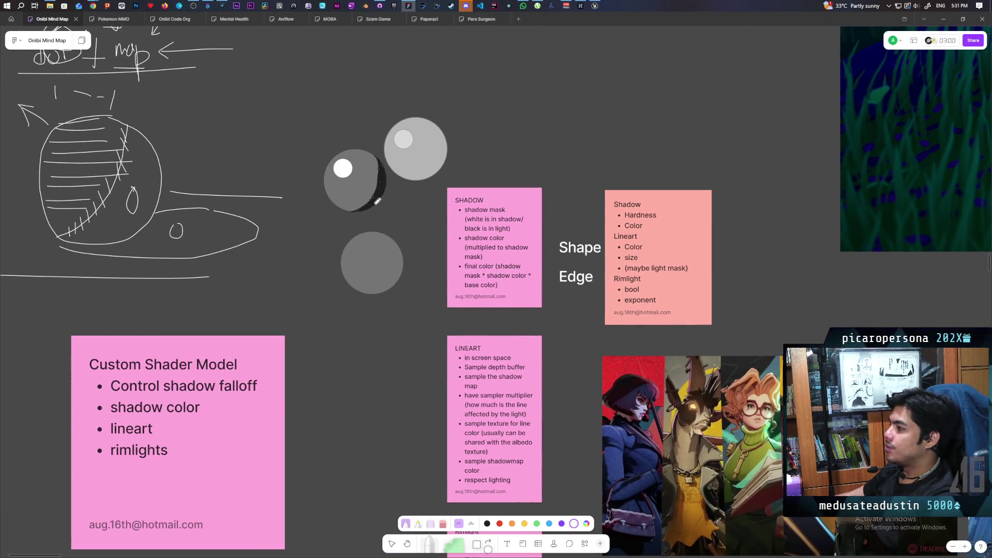
scroll(376, 182, "up", 5)
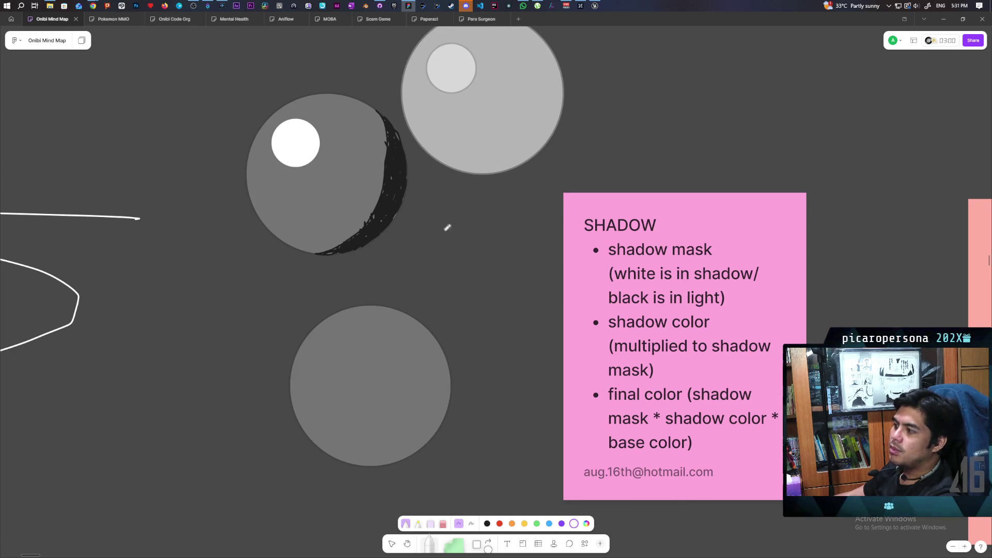
scroll(450, 200, "down", 5)
scroll(450, 199, "right", 5)
scroll(518, 157, "left", 3)
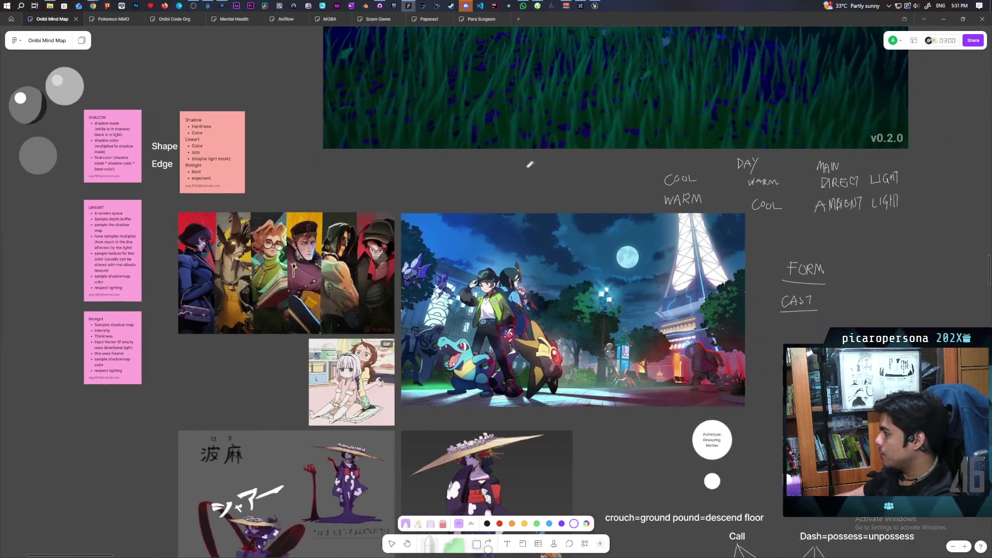
scroll(518, 157, "right", 5)
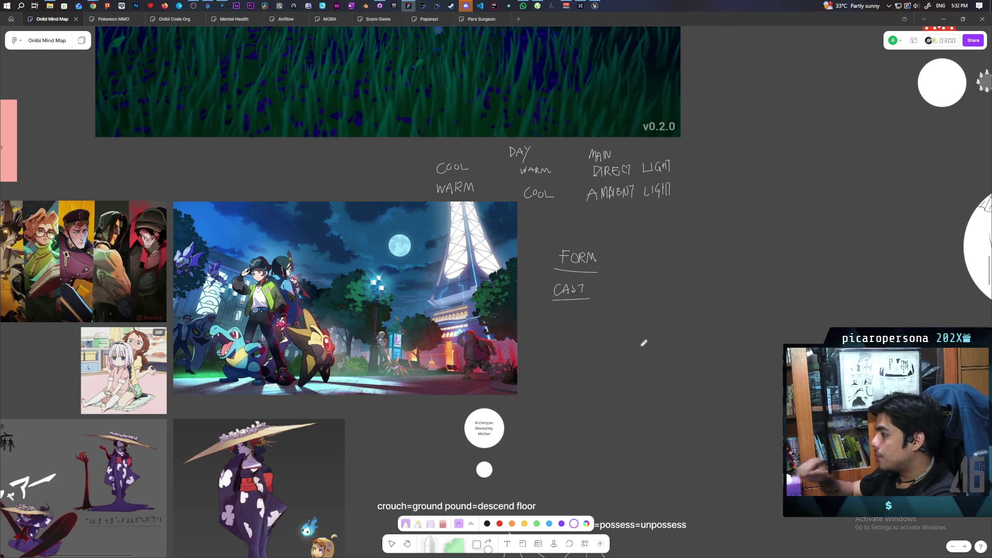
scroll(640, 342, "left", 5)
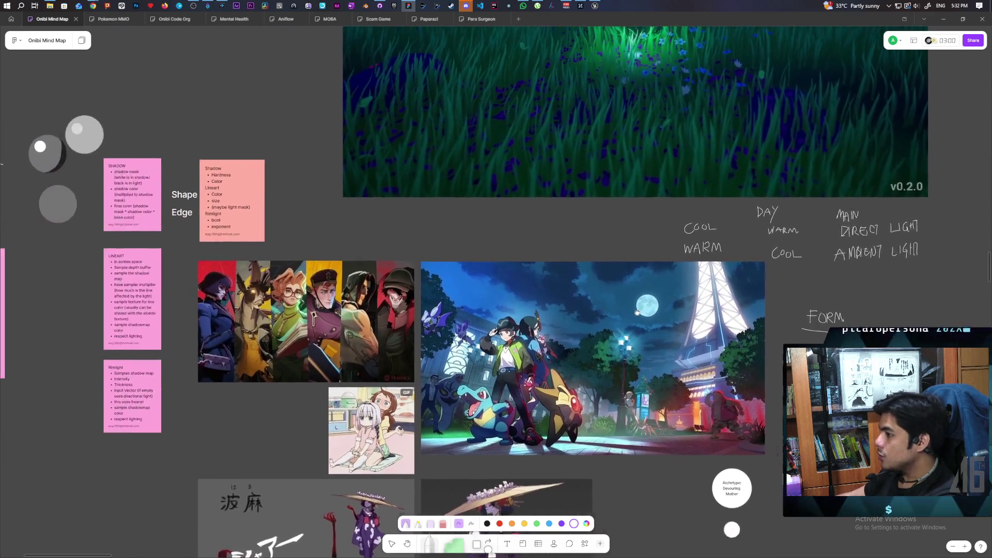
scroll(630, 277, "right", 3)
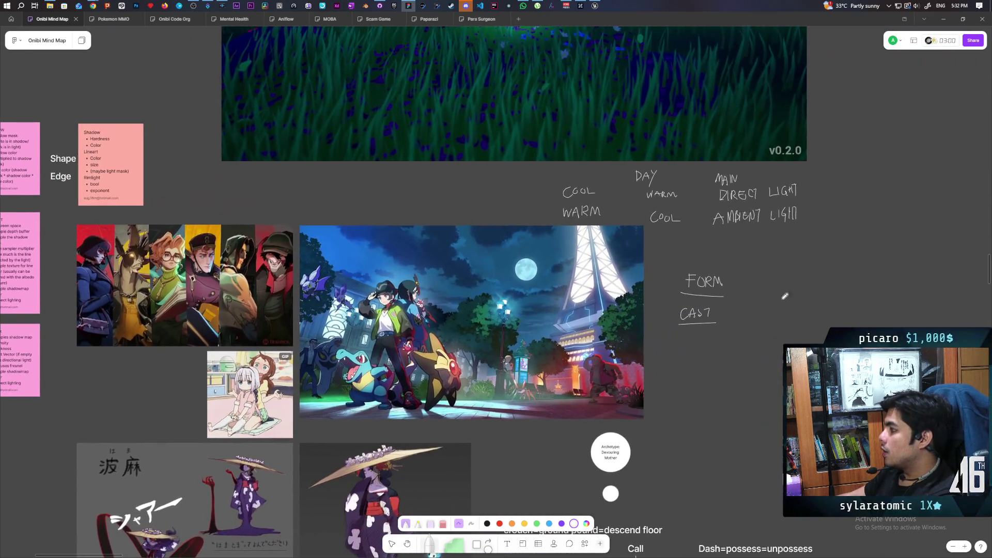
scroll(641, 302, "left", 9)
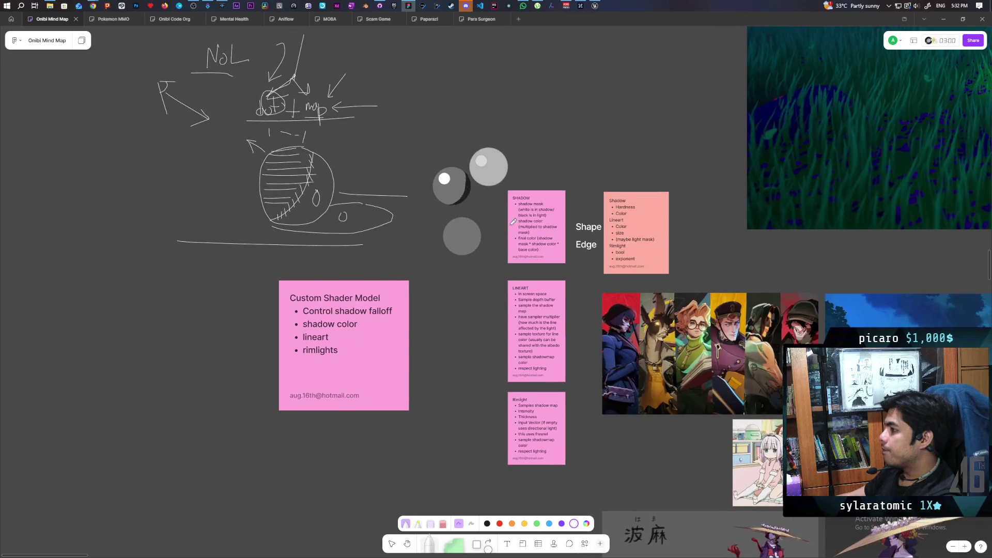
scroll(502, 190, "up", 3)
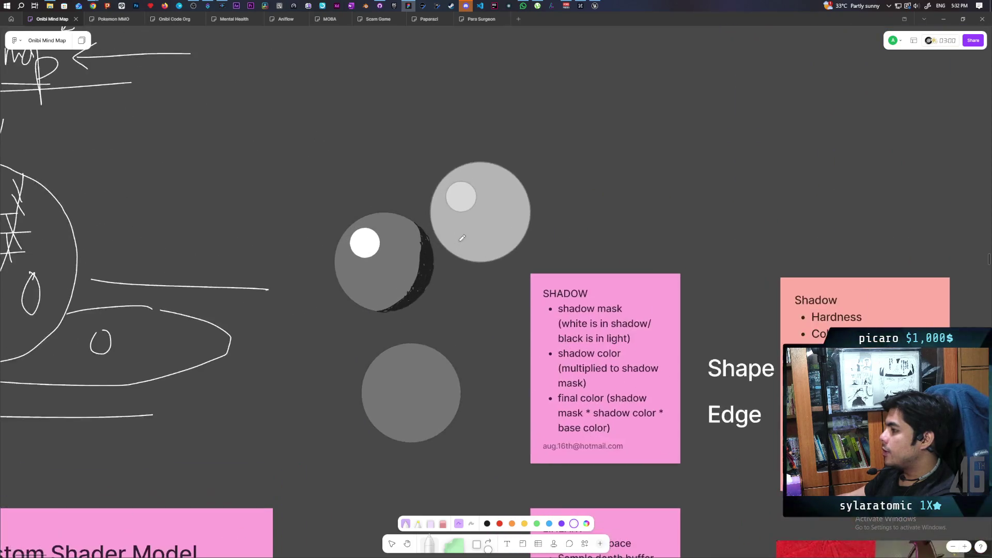
scroll(462, 237, "up", 5)
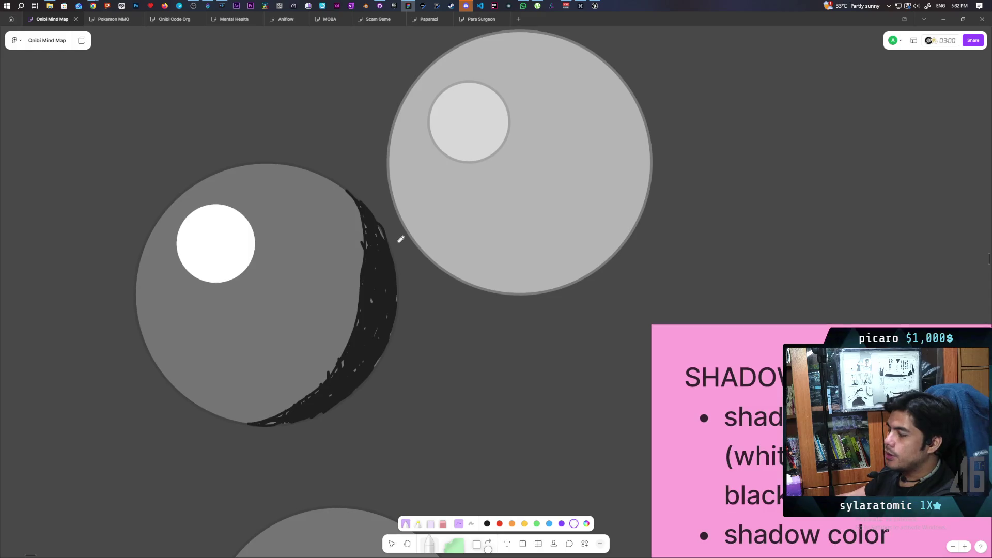
scroll(408, 236, "left", 2)
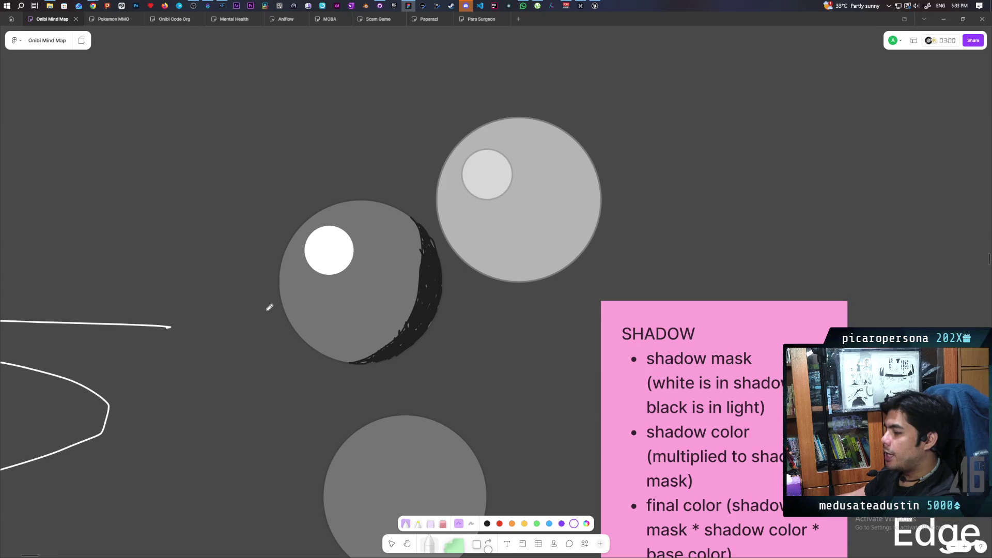
Draw a curved arrow stroke around the lower-left edge of the grey shaded sphere.
left_click_drag(270, 312, 285, 345)
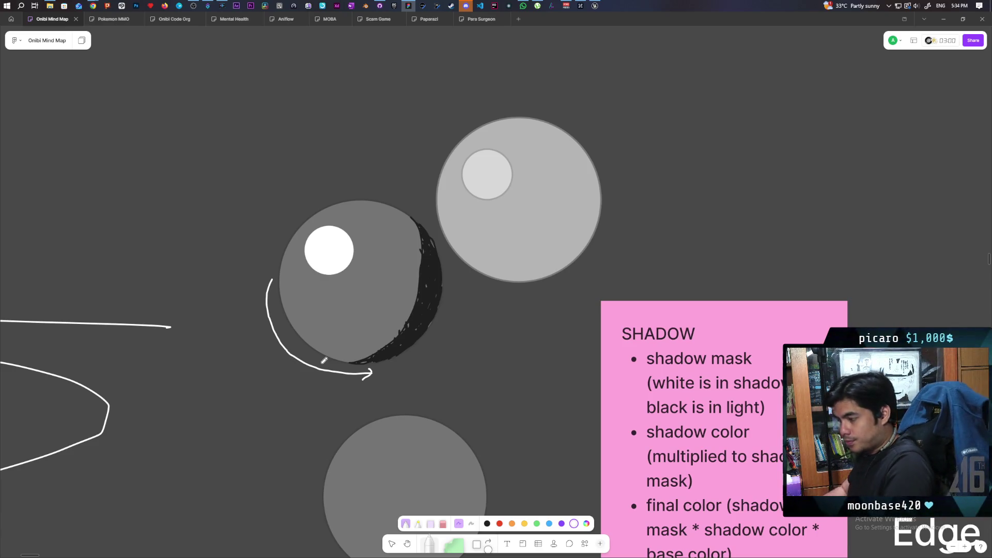
Pan to the left sketches and start writing the word dot above the spheres.
left_click_drag(242, 292, 425, 313)
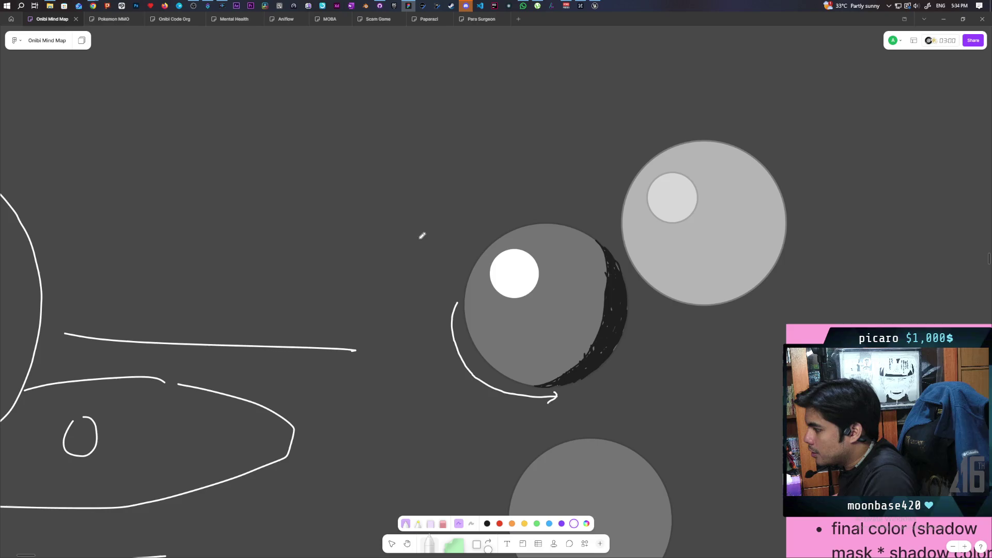
mouse_move(359, 211)
left_mouse_down()
mouse_move(345, 209)
mouse_move(370, 207)
mouse_move(344, 198)
mouse_move(366, 206)
mouse_move(372, 194)
left_mouse_up()
key("ctrl+z")
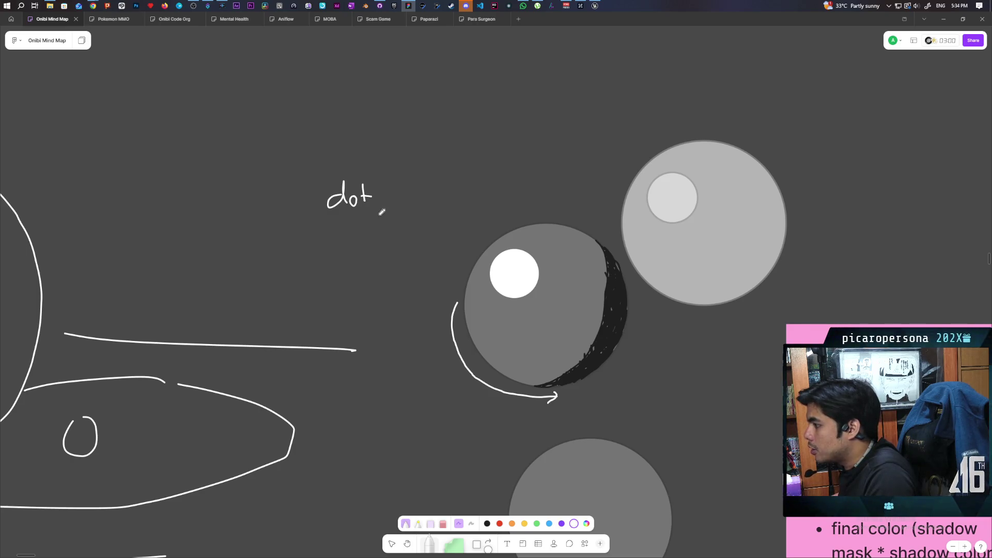
Underline 'dot' with a straight stroke, replacing the slanted first attempt.
left_click_drag(318, 211, 365, 215)
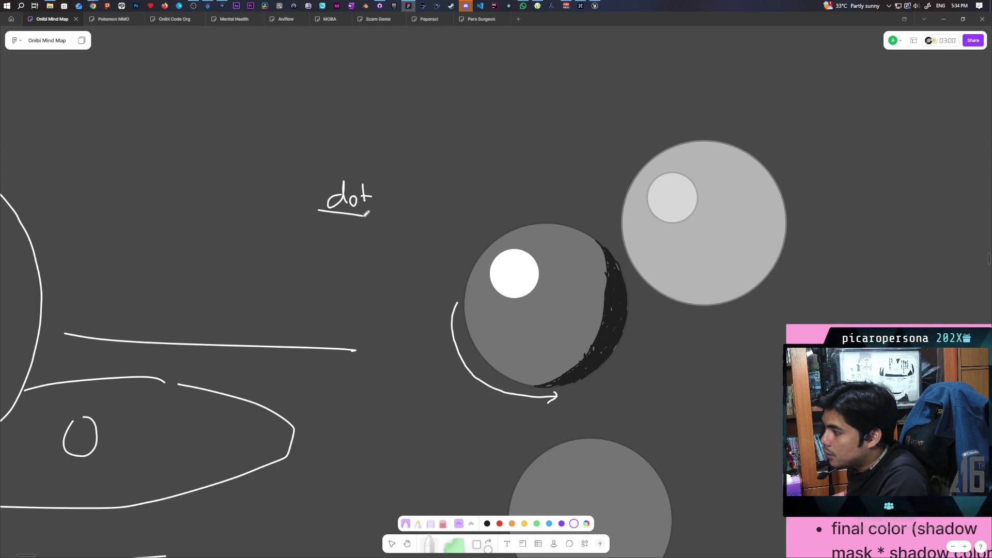
key("ctrl+z")
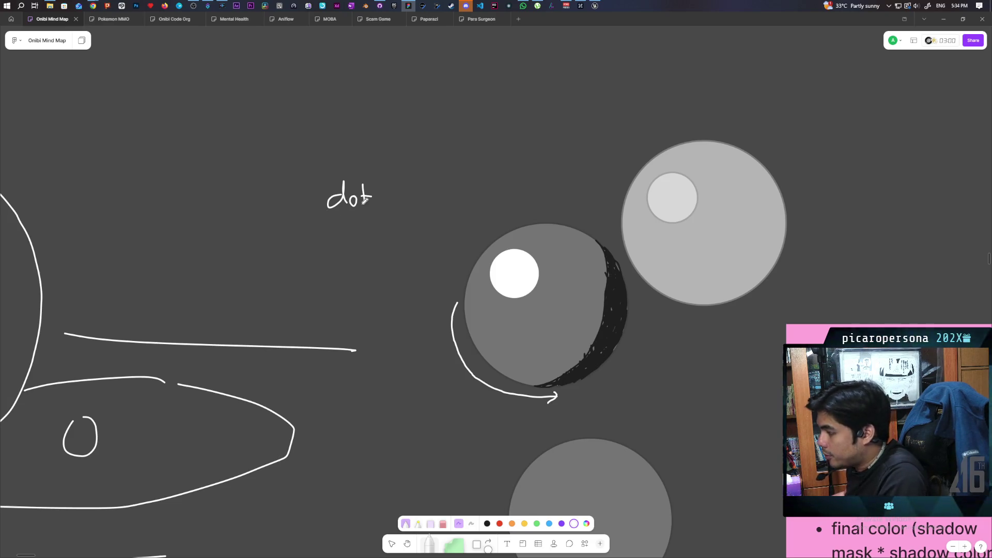
left_click_drag(321, 210, 390, 207)
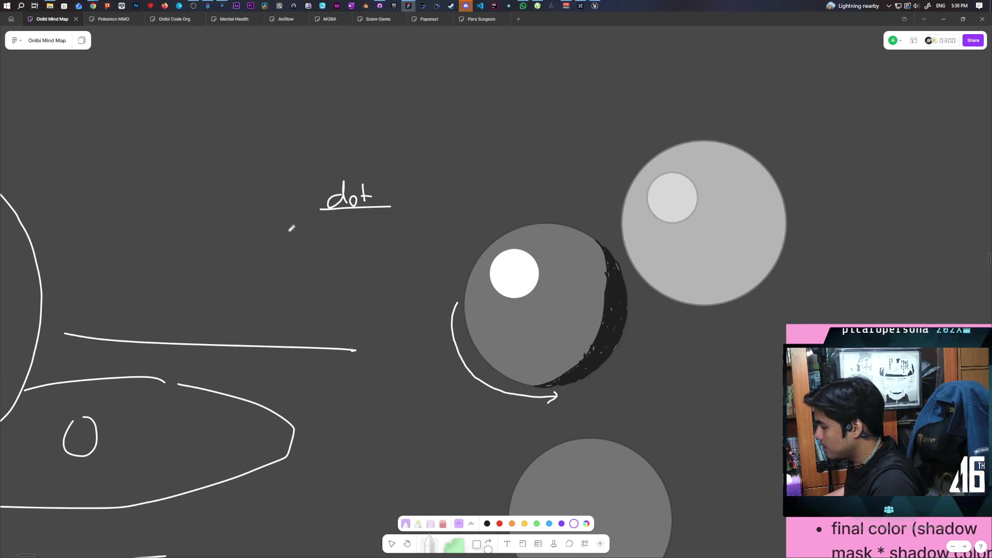
scroll(254, 222, "down", 5)
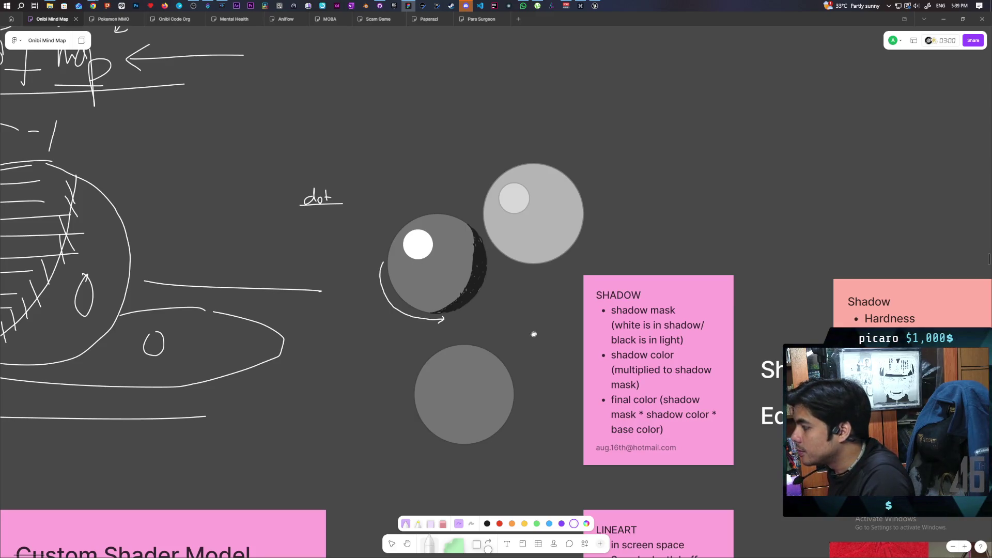
Pan toward the Shape/Edge text, salmon note and reference artwork images.
left_click_drag(536, 331, 401, 227)
mouse_move(600, 348)
left_mouse_down()
mouse_move(568, 290)
mouse_move(583, 275)
left_mouse_up()
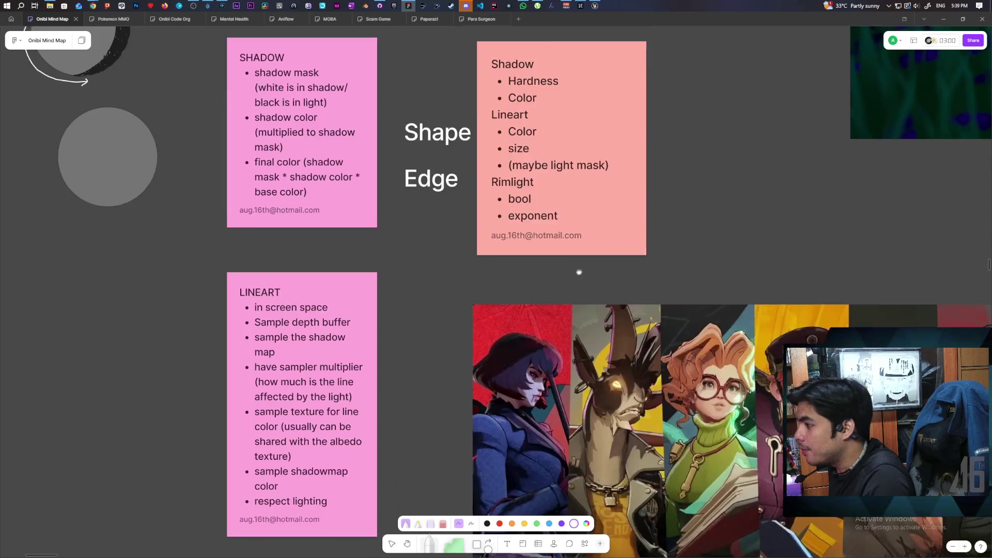
scroll(583, 274, "down", 6)
scroll(583, 275, "right", 12)
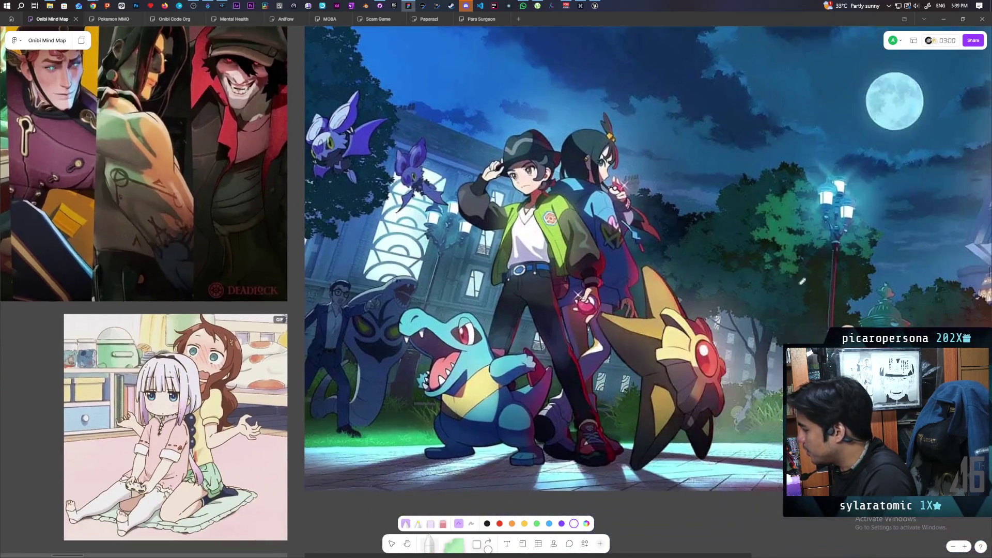
scroll(771, 268, "right", 10)
scroll(715, 274, "down", 3)
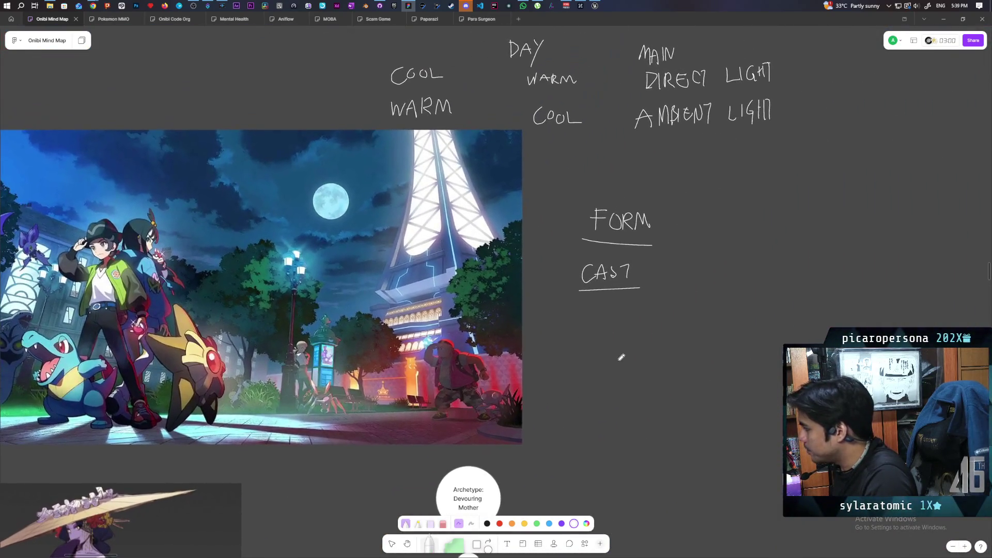
scroll(622, 357, "up", 2)
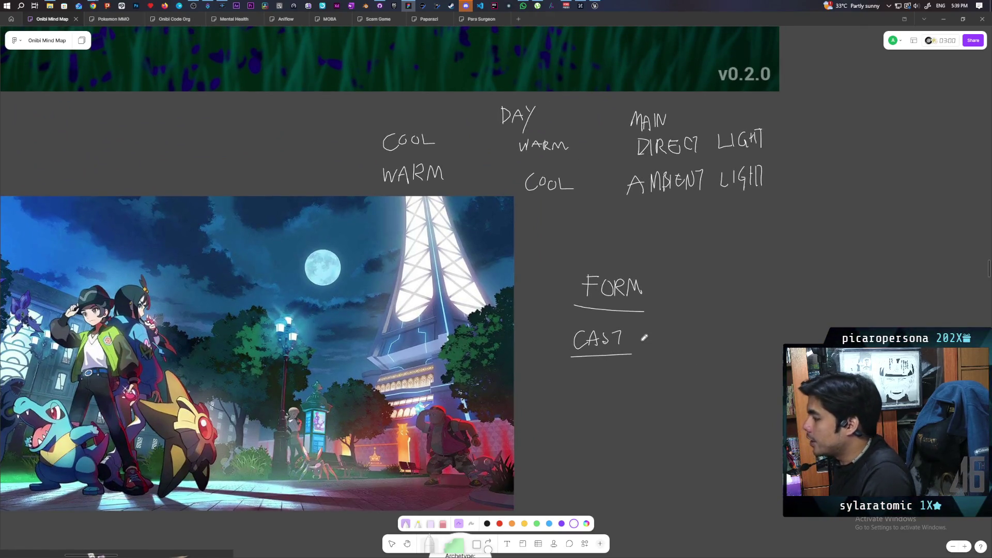
Scroll back left and up to the shaded spheres beside the SHADOW note.
scroll(569, 290, "left", 12)
scroll(568, 289, "up", 3)
scroll(324, 236, "down", 3)
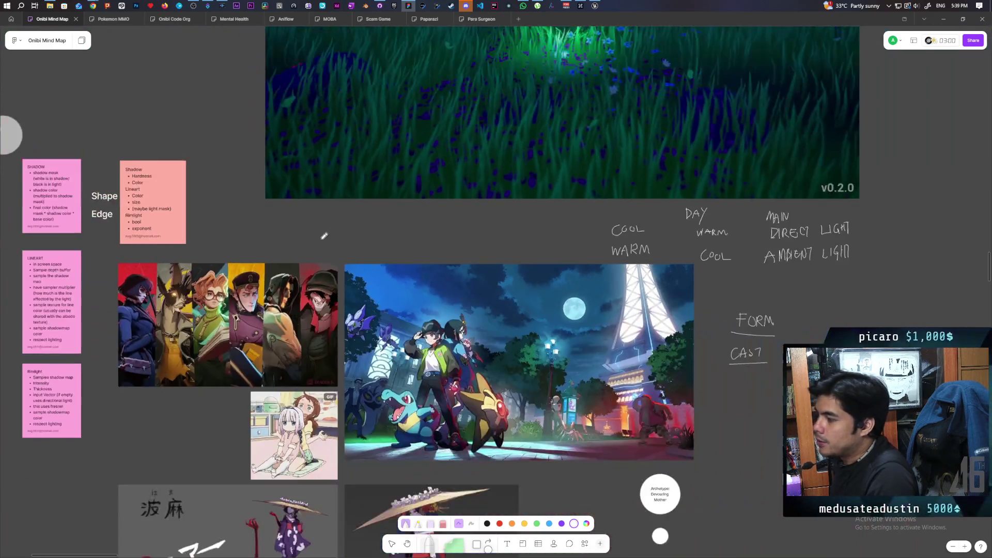
scroll(324, 236, "left", 10)
scroll(310, 232, "up", 2)
scroll(238, 230, "up", 5)
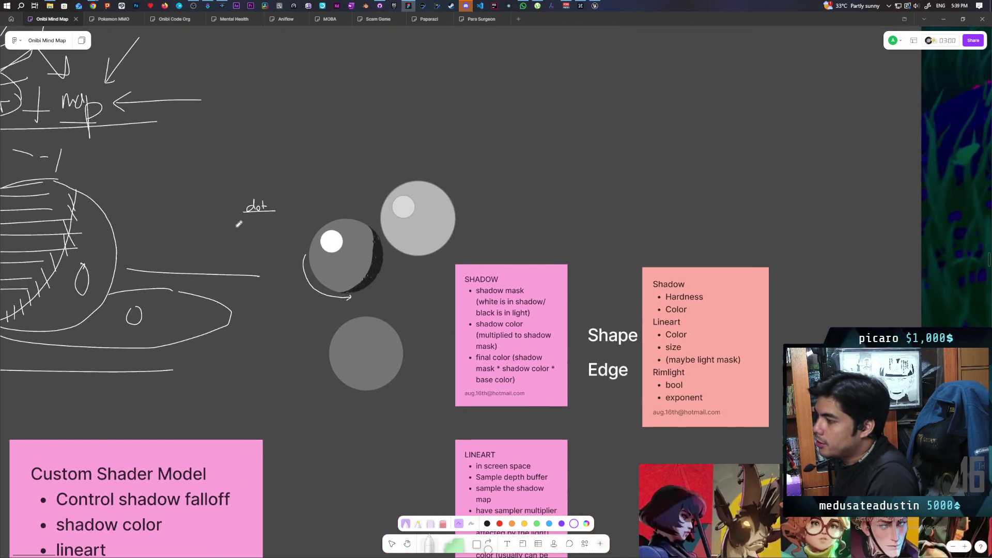
scroll(253, 225, "up", 3)
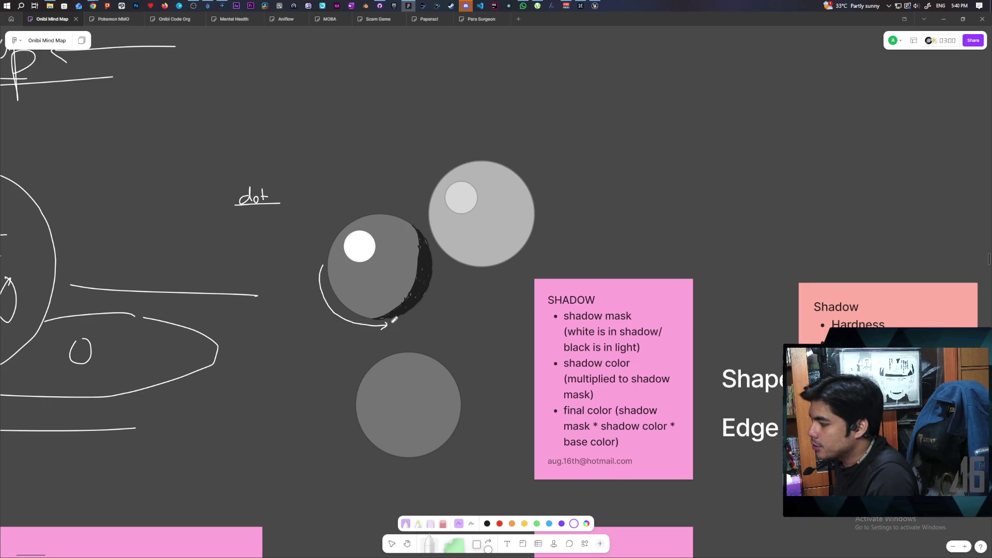
In black, sketch an elongated cast-shadow loop extending right from the sphere's base.
key("1")
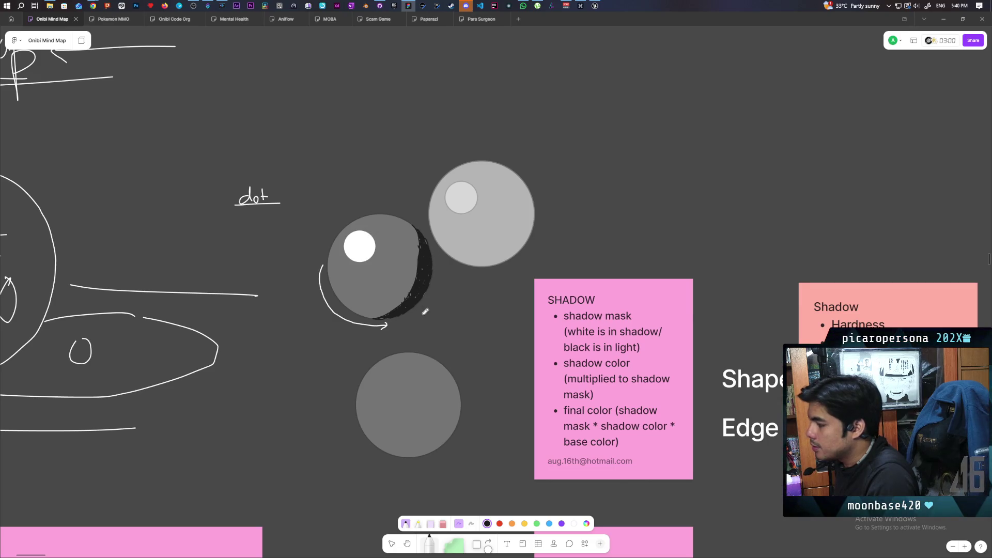
left_click_drag(381, 319, 474, 318)
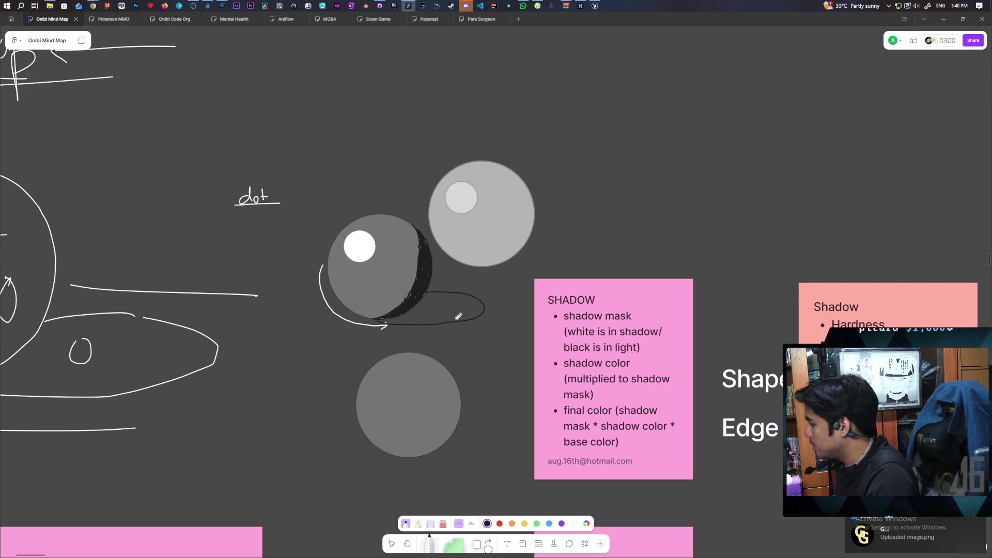
Open the Discord DM and enlarge the close-up red-character render twice.
left_click(910, 532)
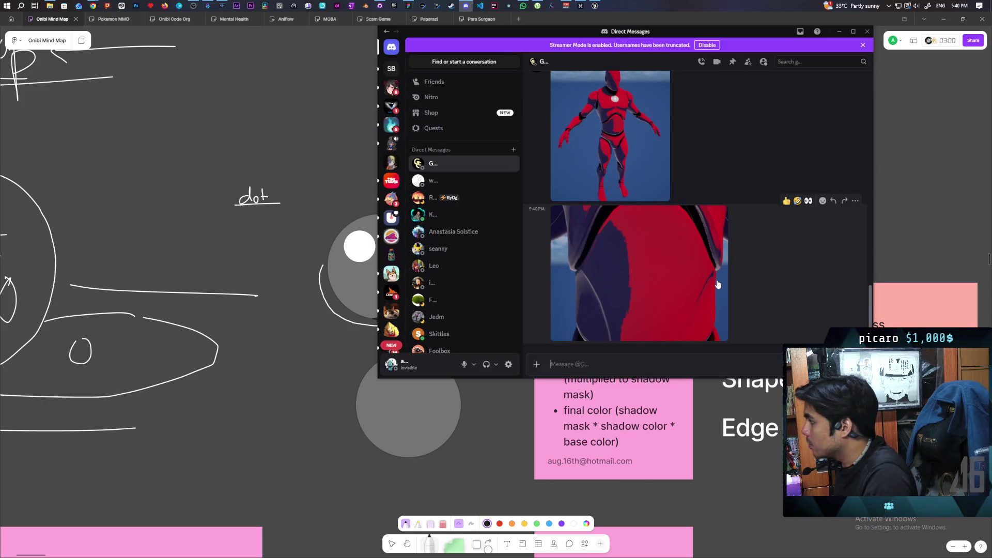
left_click(627, 259)
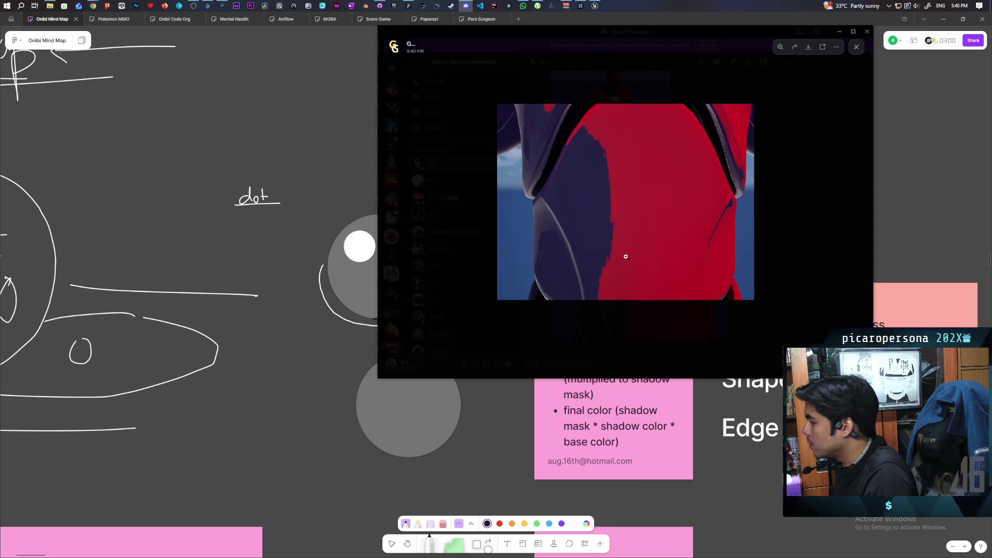
left_click(827, 163)
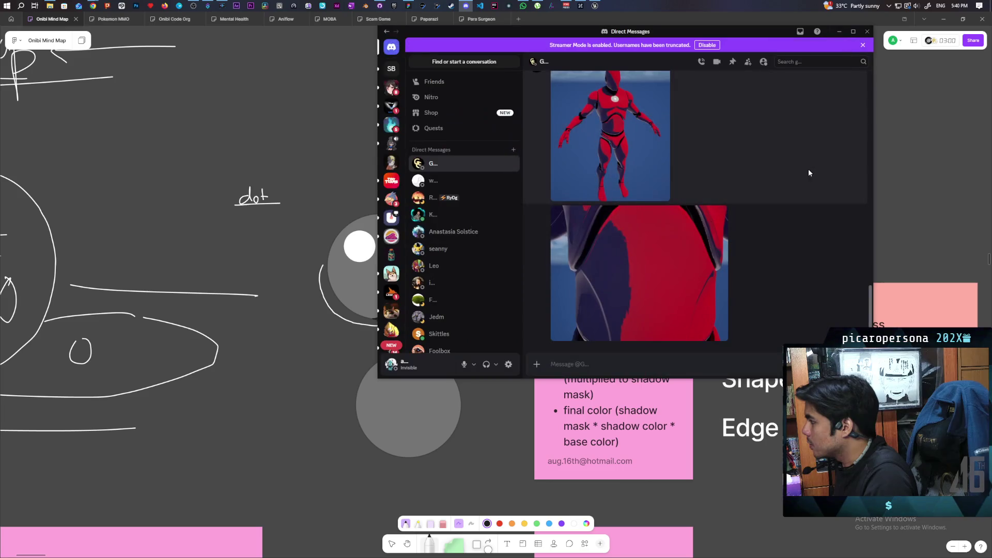
scroll(675, 234, "up", 5)
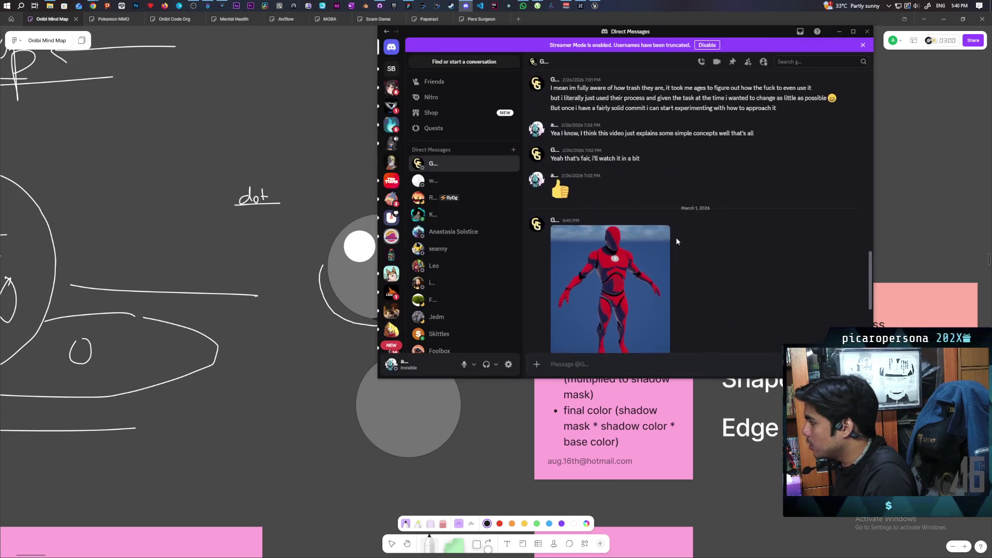
scroll(676, 237, "down", 3)
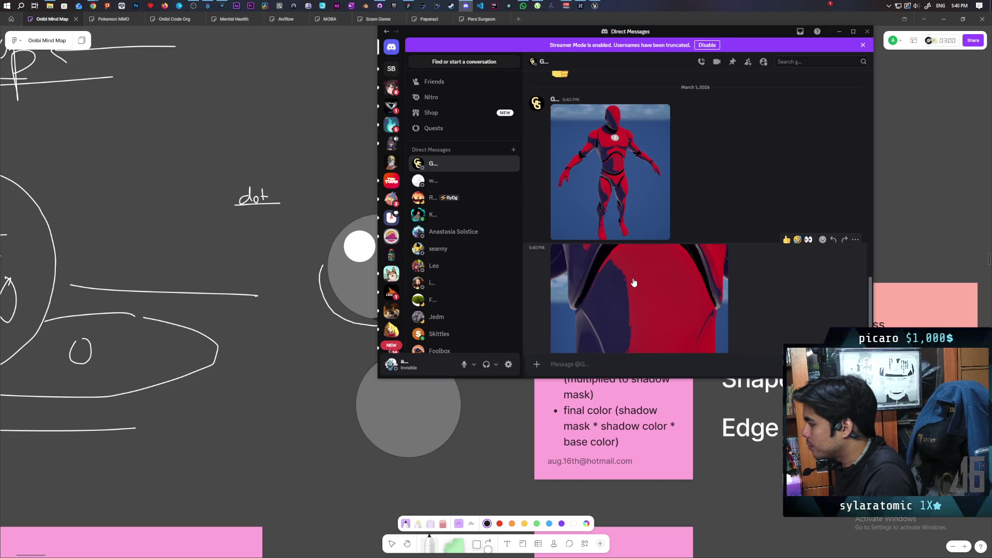
left_click(608, 279)
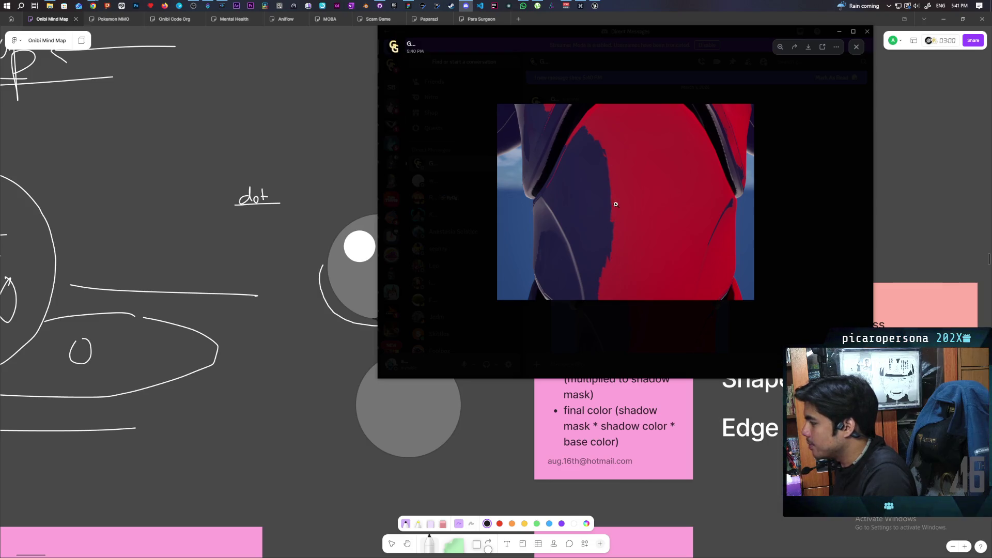
left_click(801, 147)
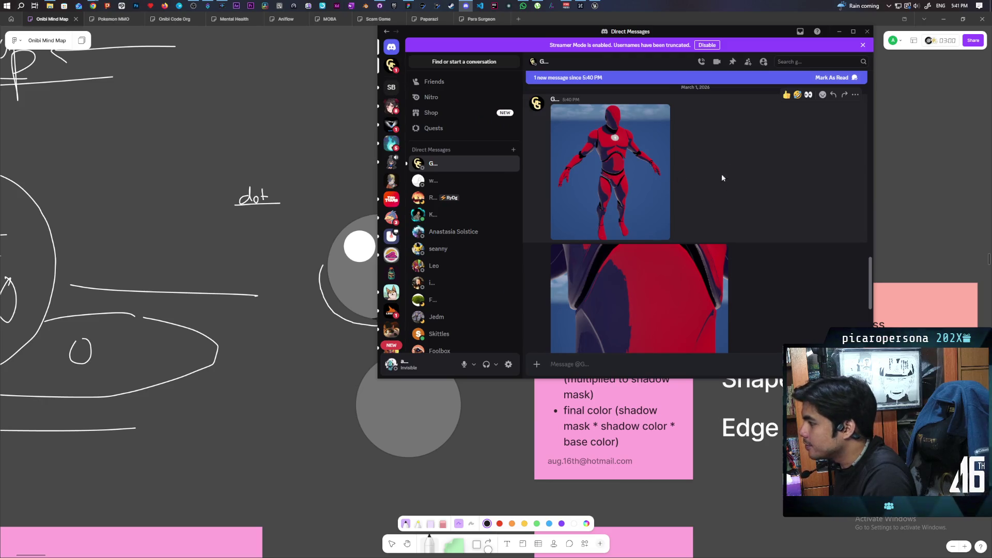
scroll(672, 176, "down", 4)
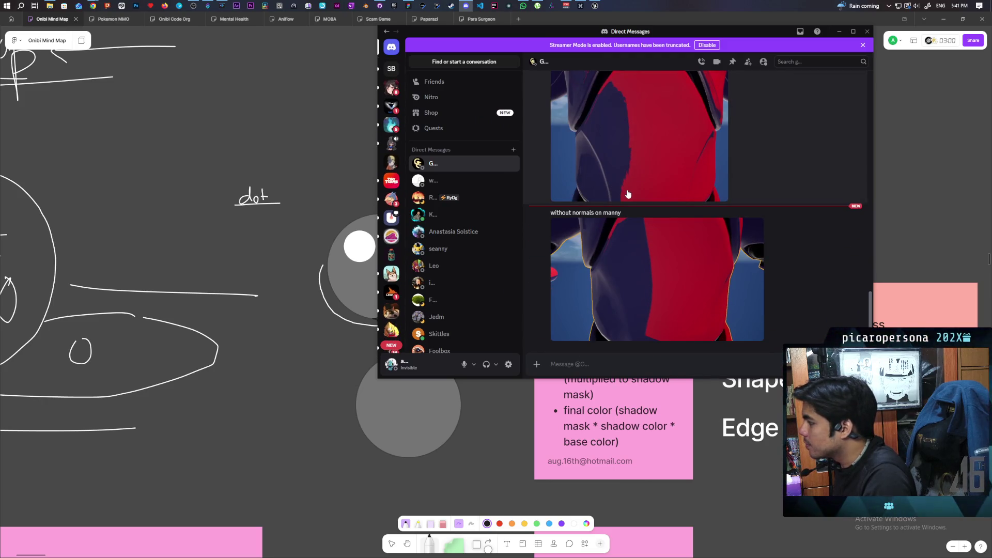
scroll(638, 222, "up", 3)
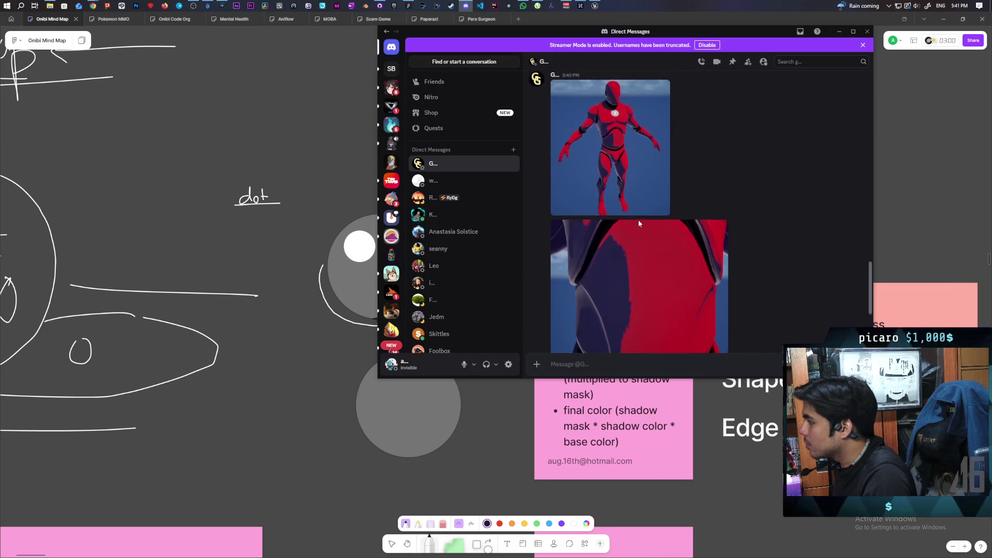
scroll(638, 221, "down", 2)
View the 'without normals on manny' image enlarged twice, then return to the whiteboard.
left_click(640, 263)
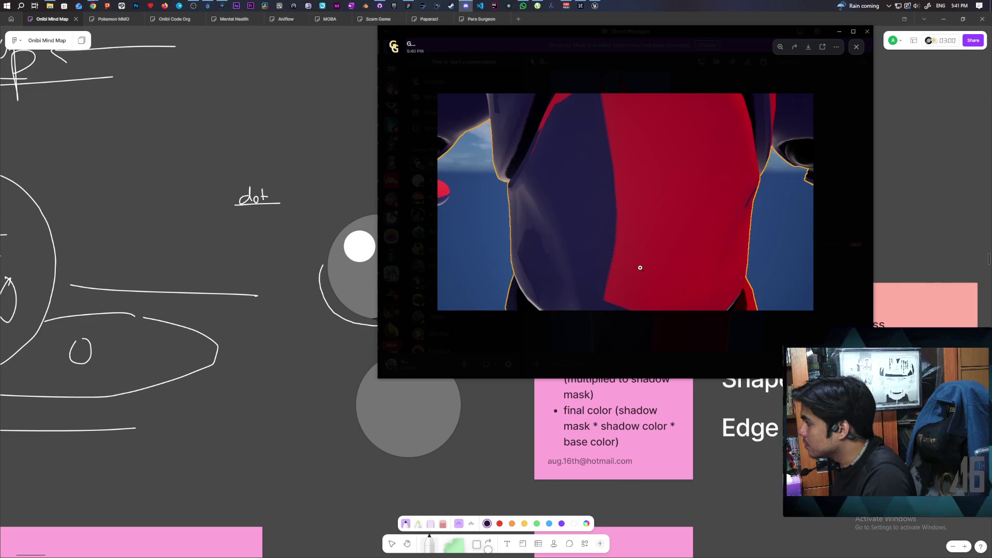
left_click(836, 179)
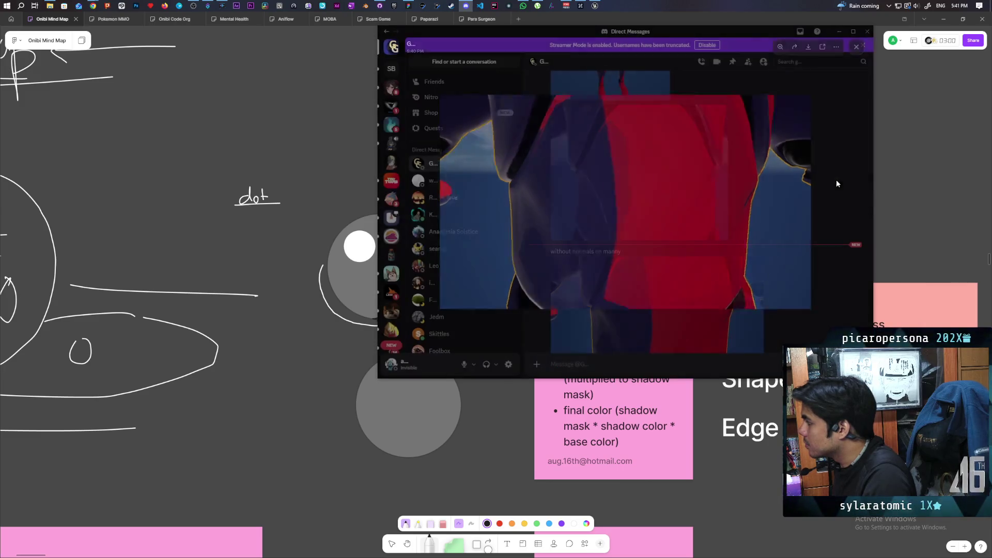
scroll(680, 203, "down", 1)
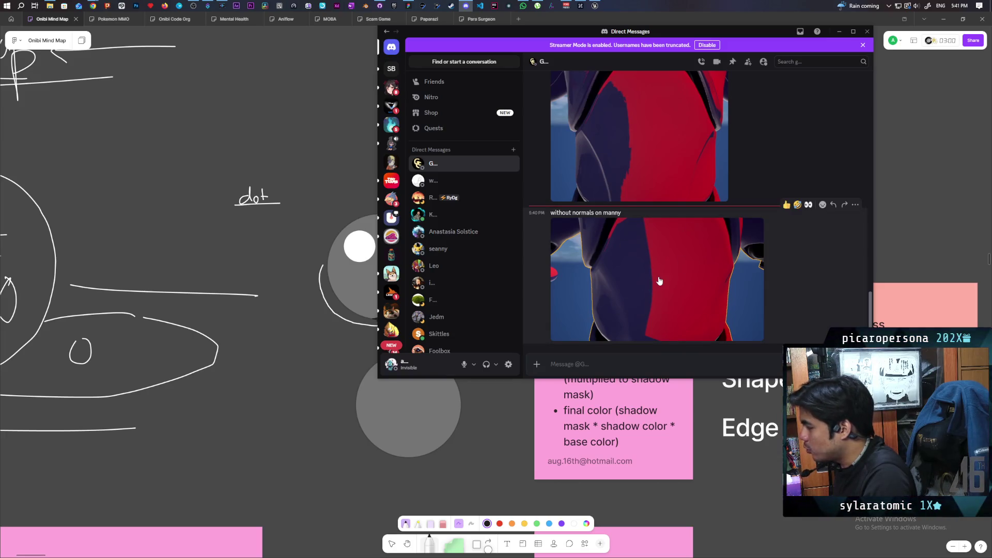
left_click(659, 281)
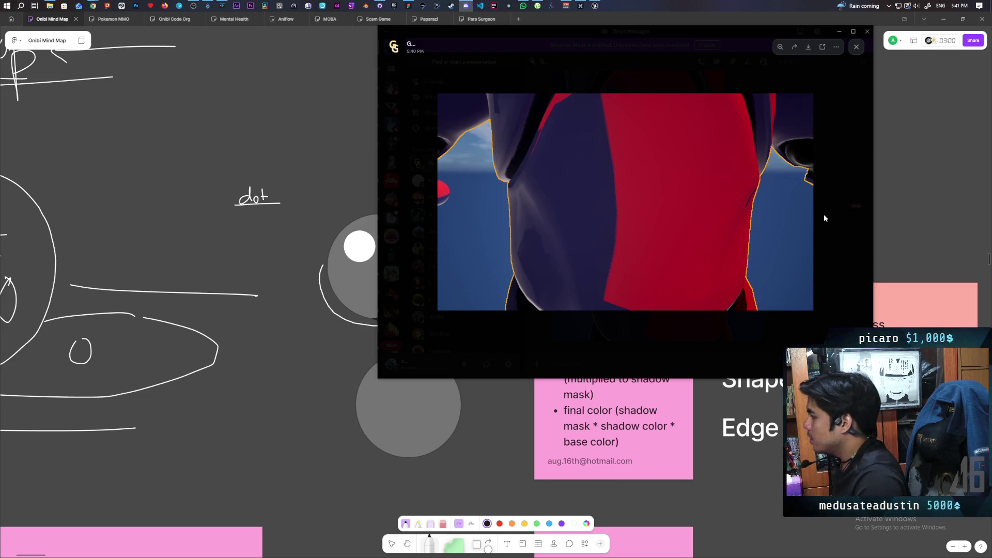
left_click(829, 234)
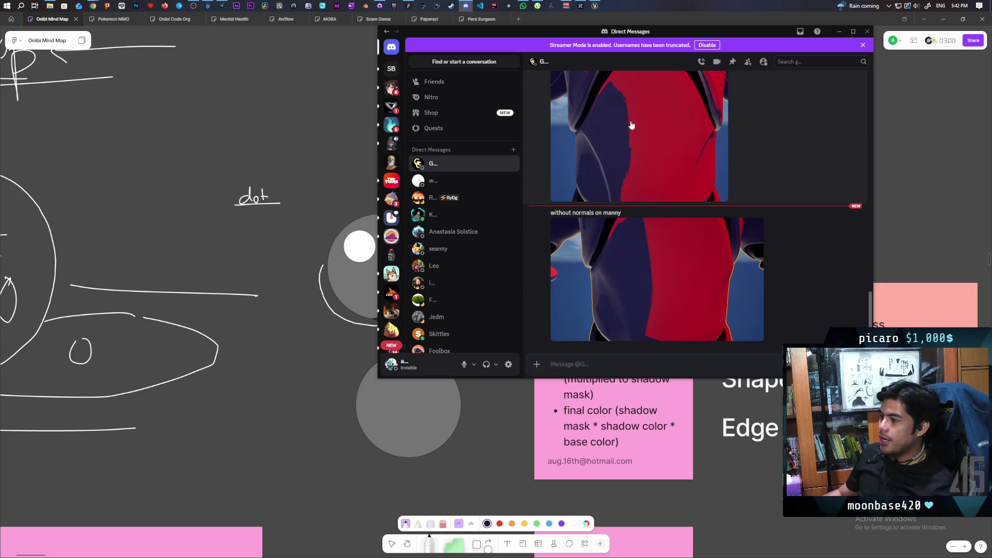
key("alt+Tab")
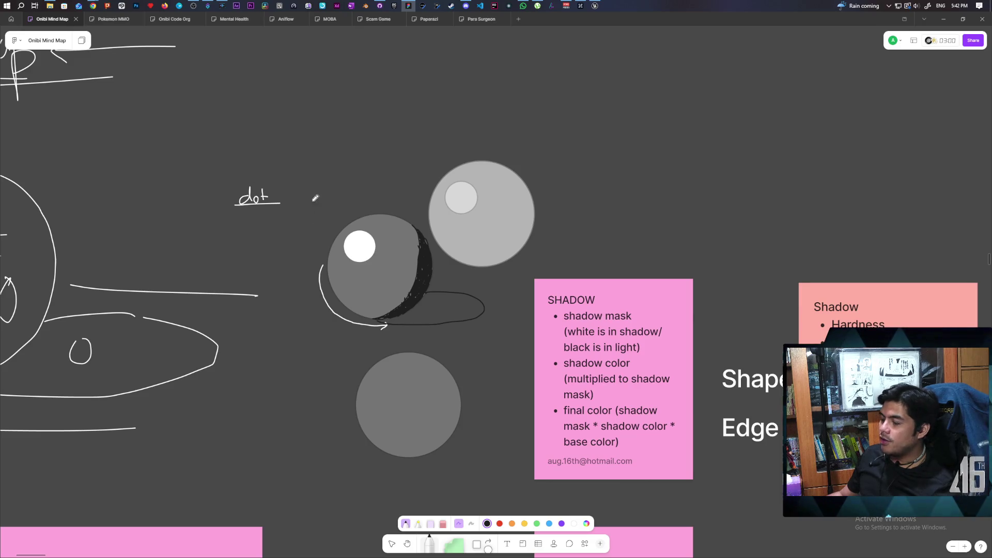
Add a second underline under 'dot', after undoing a stray circle stroke.
left_click_drag(320, 184, 337, 223)
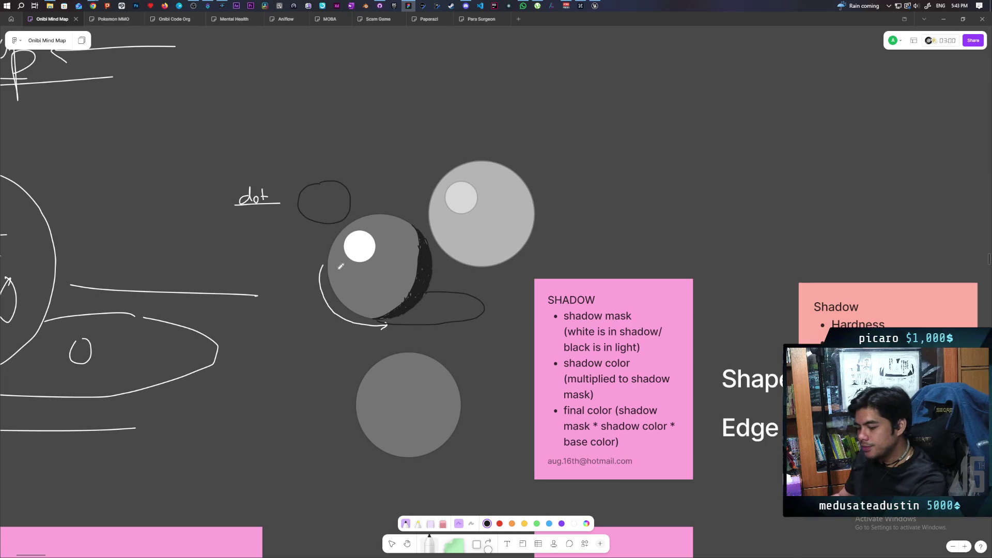
key("ctrl+z")
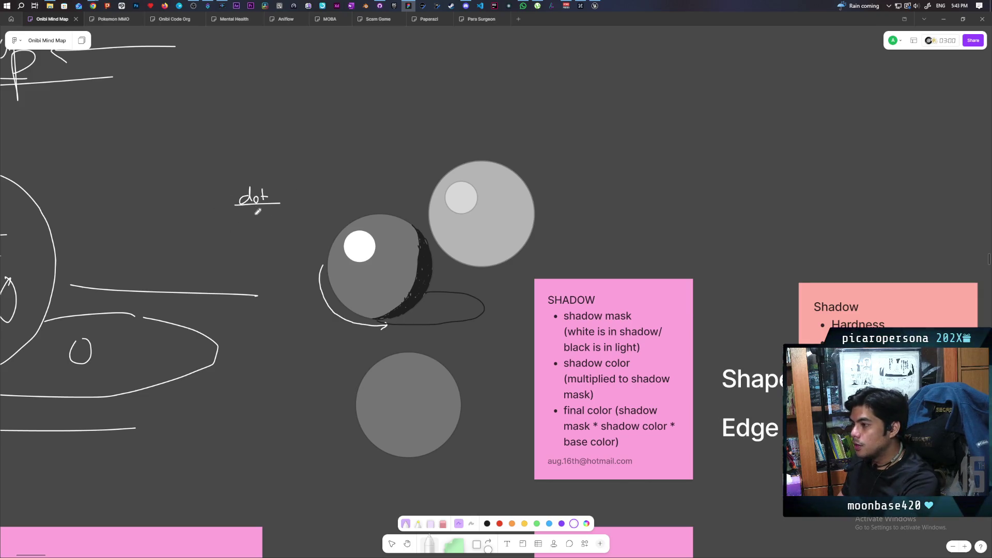
left_click_drag(235, 206, 280, 207)
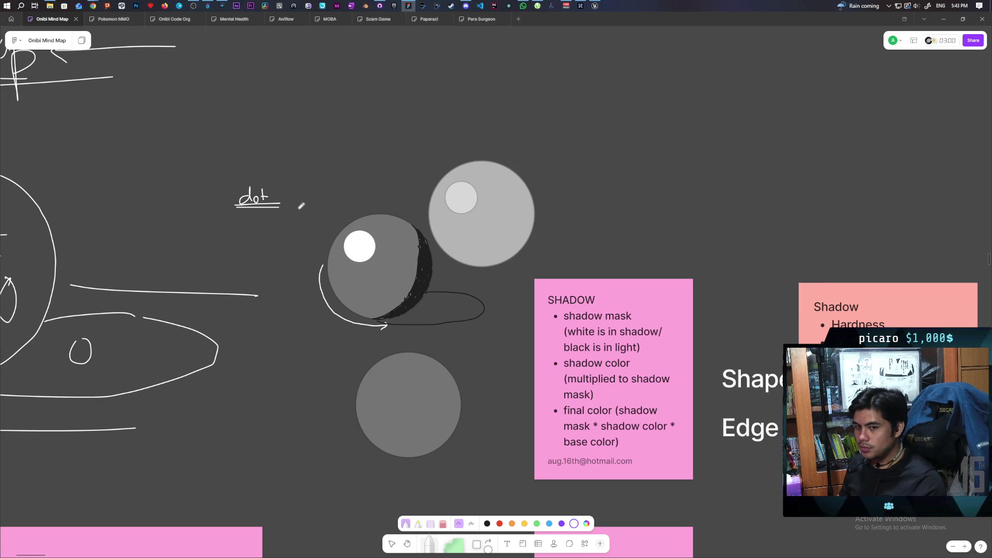
Scroll left and up back to the hatched sphere and the SHADOW sticky note.
scroll(627, 226, "right", 20)
scroll(627, 226, "down", 5)
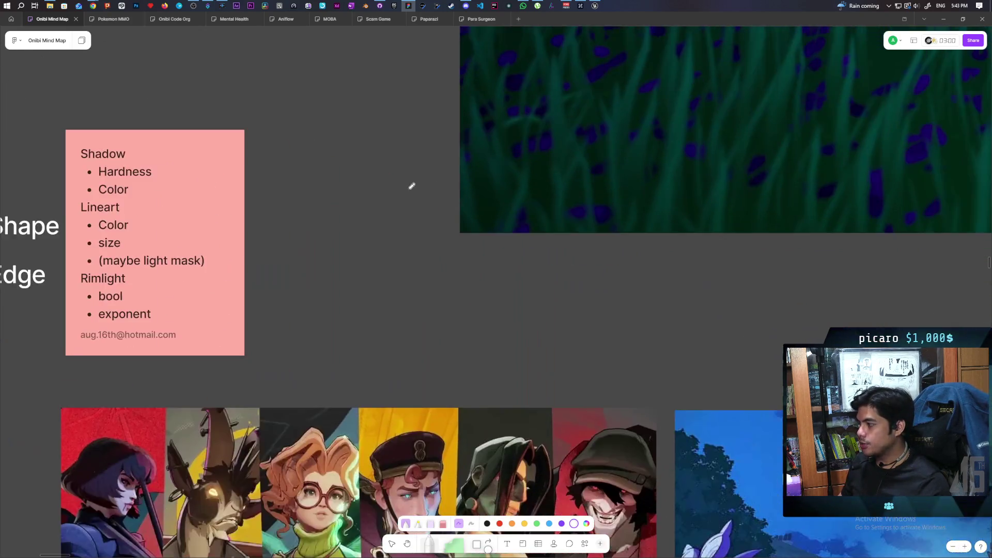
scroll(748, 309, "down", 5)
scroll(748, 309, "right", 10)
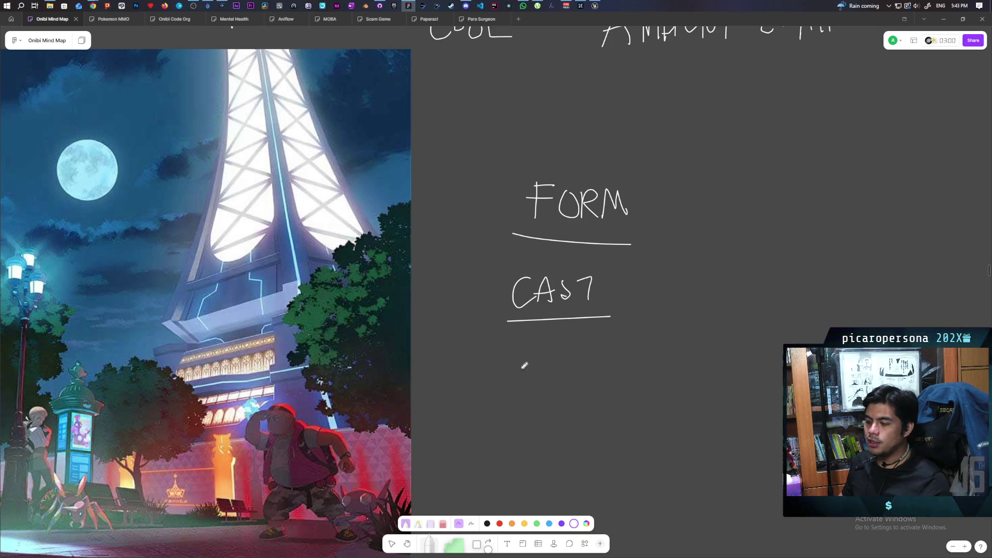
scroll(462, 273, "left", 20)
scroll(461, 272, "up", 5)
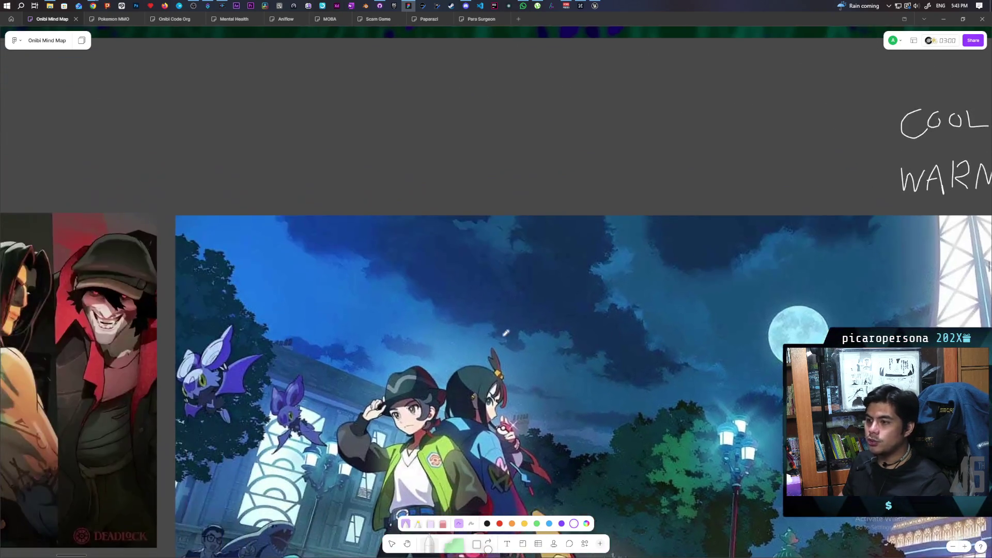
scroll(399, 350, "left", 10)
scroll(399, 350, "up", 4)
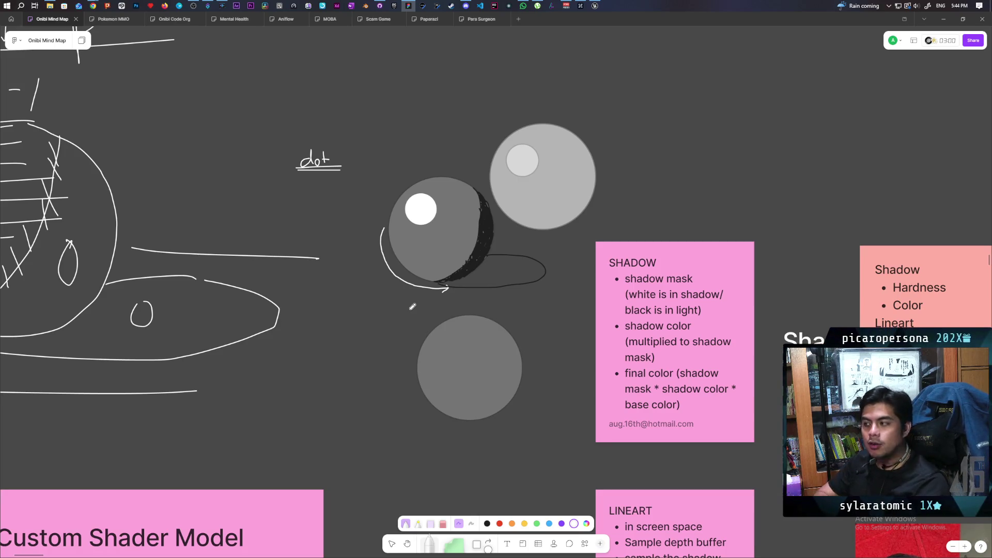
Pan the board to reveal the Shape and Edge labels and the Shadow/Lineart/Rimlight note.
mouse_move(513, 294)
left_mouse_down()
mouse_move(510, 302)
mouse_move(386, 159)
mouse_move(428, 309)
left_mouse_up()
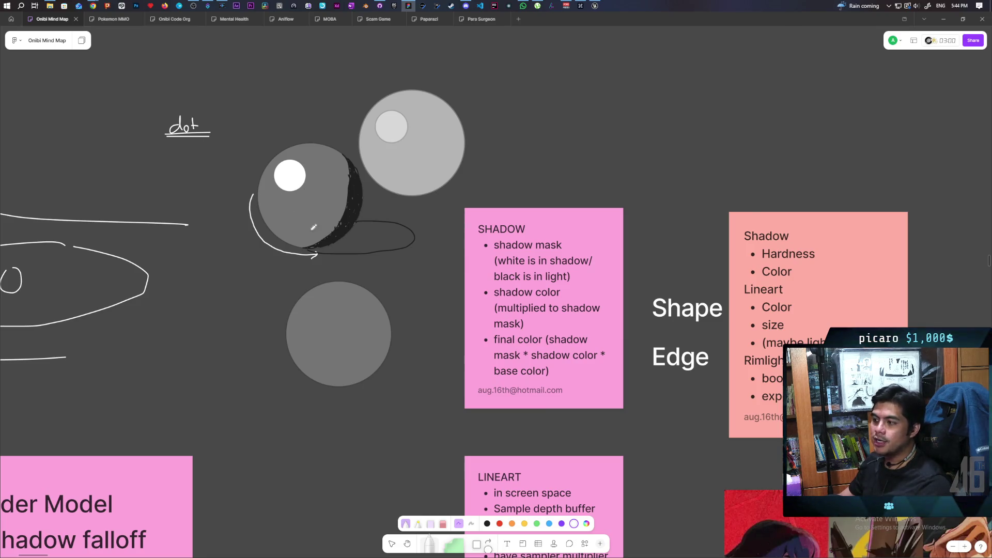
scroll(699, 502, "down", 6)
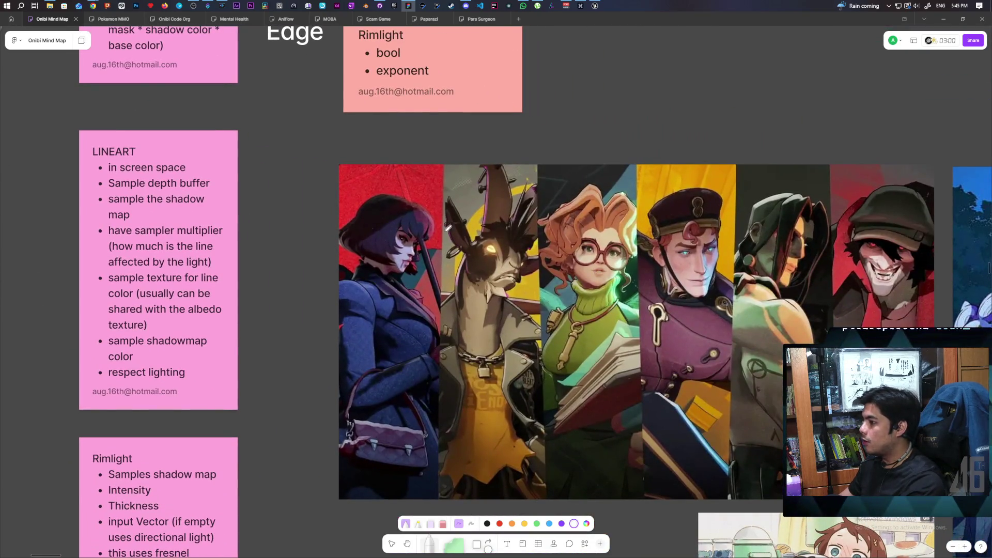
Scroll to the character reference art strip to view its first two images.
scroll(443, 248, "up", 5)
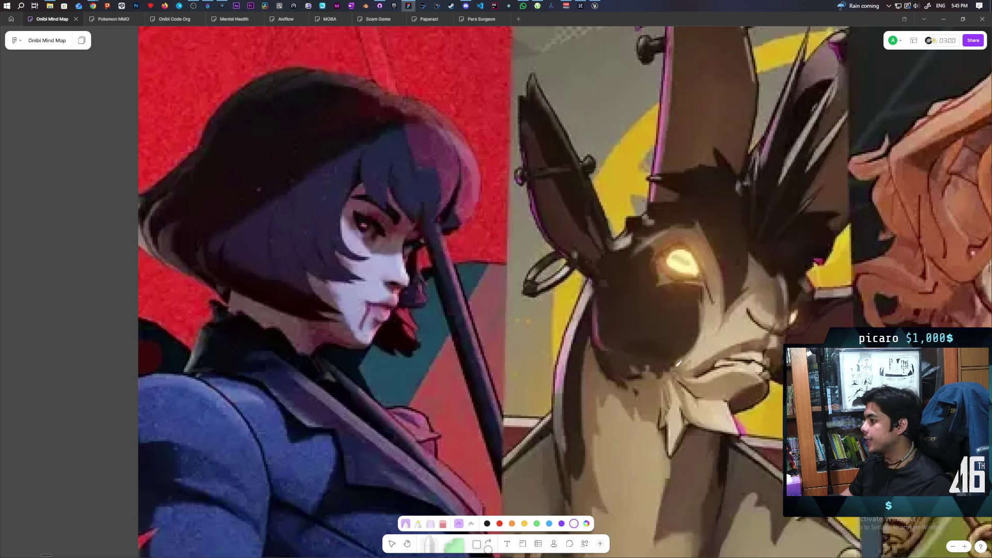
Pan across the board to the LINEART notes, the Rimlight card and the character artwork.
scroll(556, 356, "down", 5)
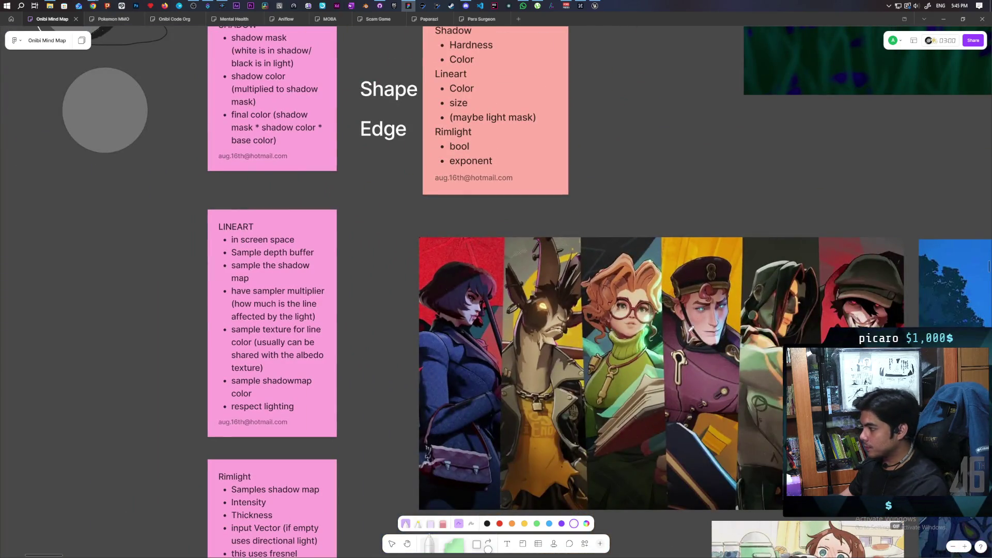
scroll(464, 279, "right", 5)
scroll(464, 279, "left", 7)
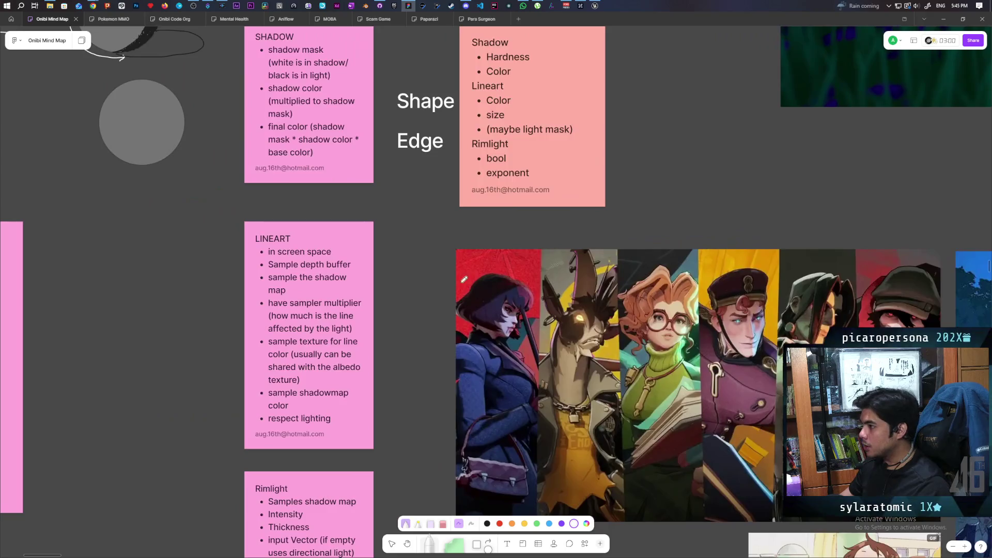
scroll(464, 280, "left", 5)
scroll(464, 280, "up", 3)
left_click_drag(692, 351, 622, 287)
left_click_drag(687, 328, 574, 236)
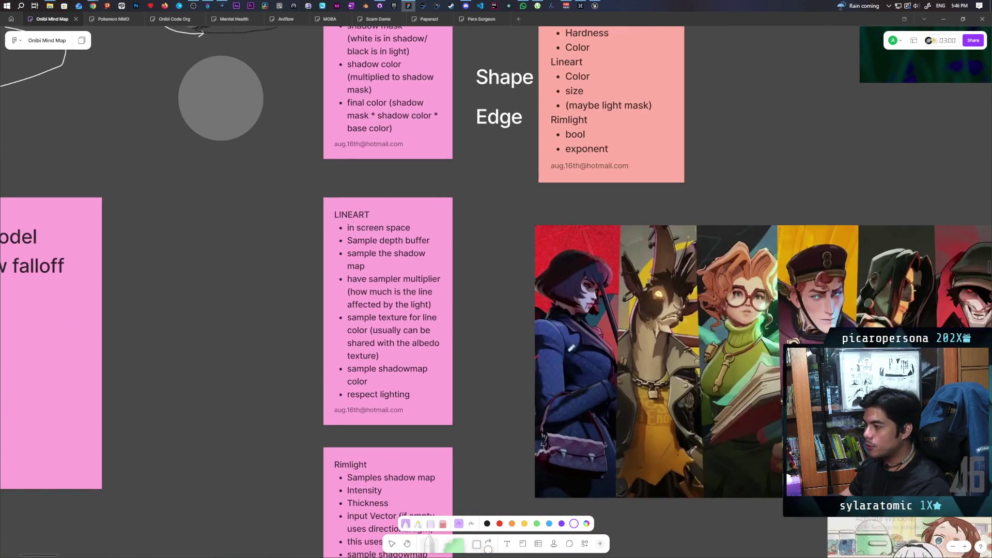
scroll(551, 345, "up", 5)
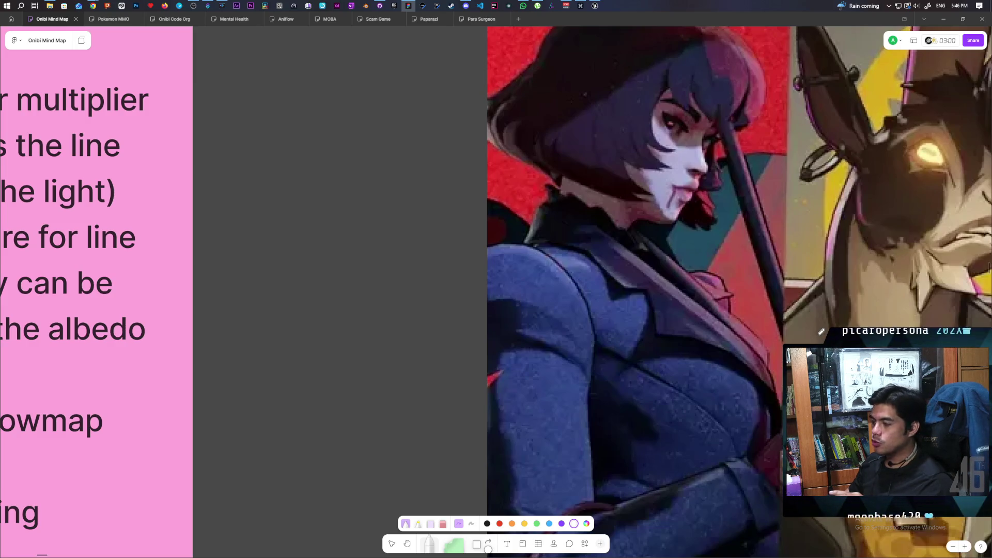
Scroll back to the underlined FORM and CAST notes beside the moonlit tower illustration.
scroll(422, 382, "right", 5)
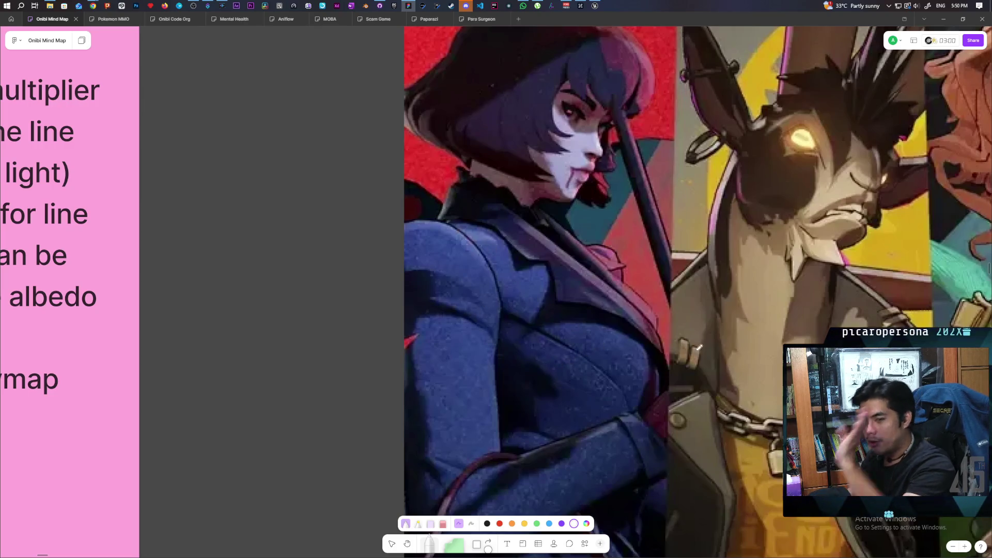
scroll(695, 345, "right", 10)
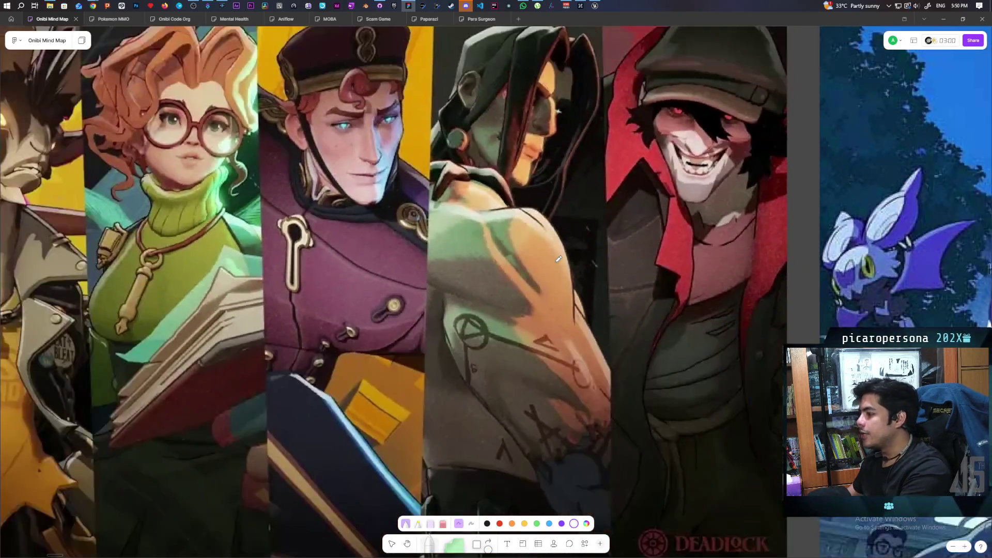
scroll(558, 258, "down", 5)
scroll(569, 269, "up", 5)
scroll(594, 280, "right", 10)
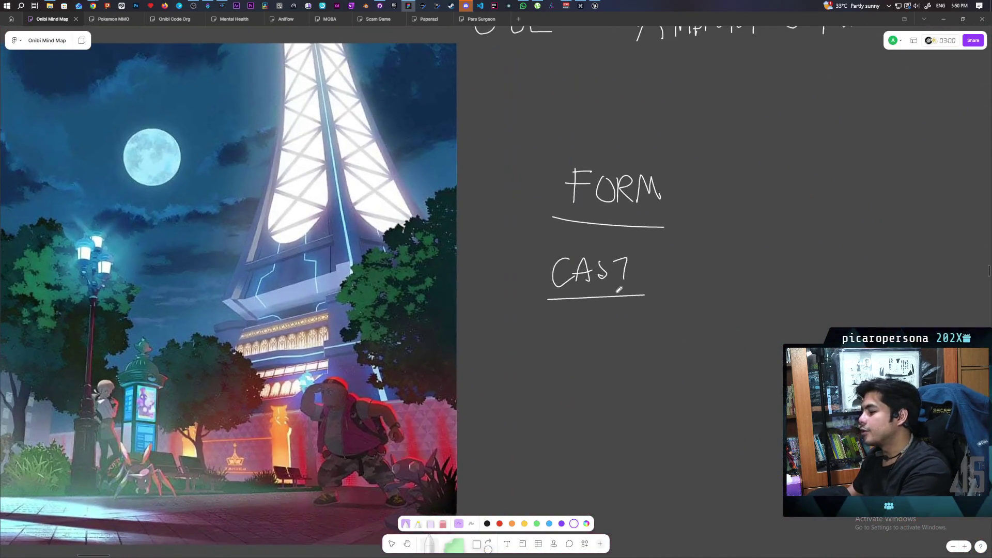
Handwrite an 'AO' heading under CAST and underline it.
scroll(619, 290, "up", 3)
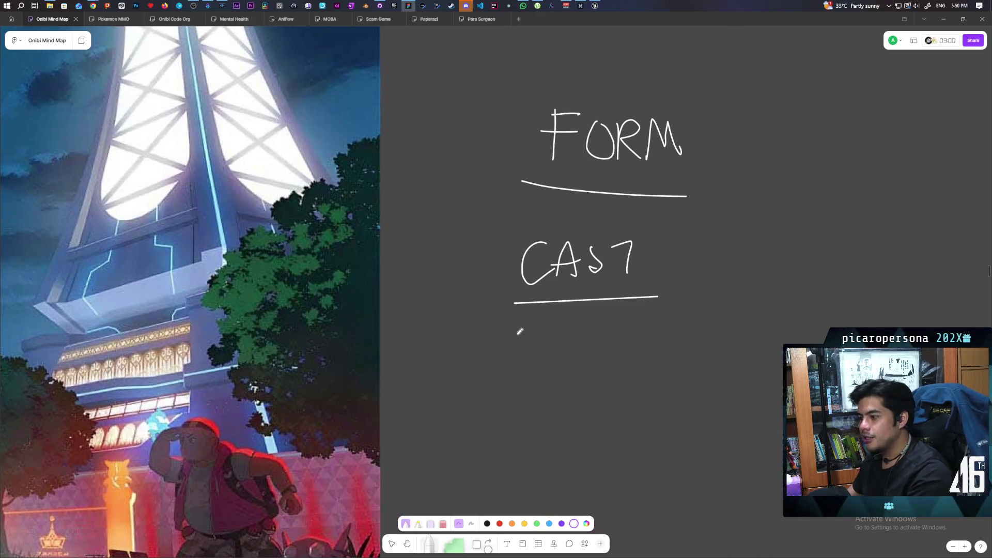
left_click_drag(514, 372, 580, 333)
left_click_drag(509, 385, 628, 383)
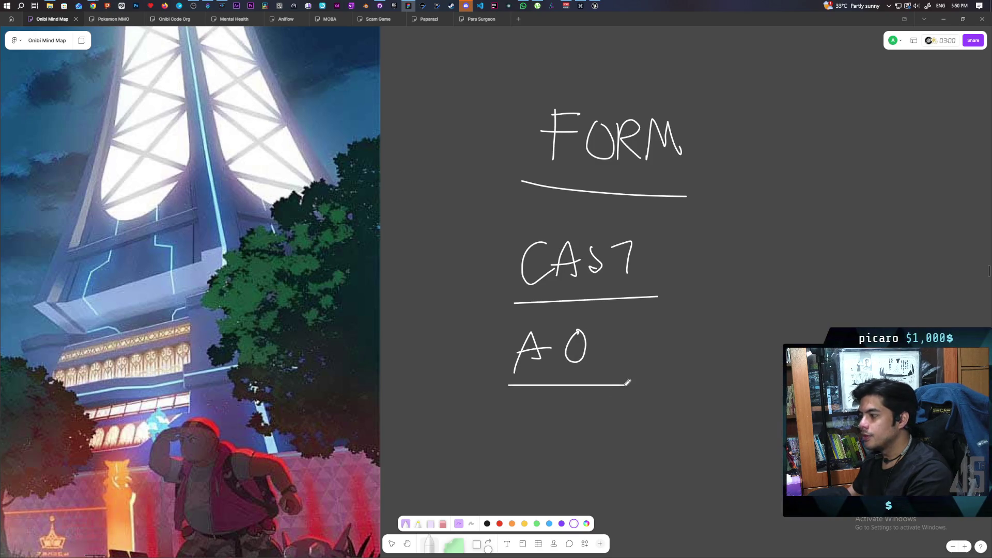
Write 'Ambient occlusion' beneath the AO heading and underline it.
mouse_move(500, 435)
left_mouse_down()
mouse_move(561, 414)
mouse_move(569, 431)
mouse_move(561, 411)
left_mouse_up()
left_click_drag(570, 423, 589, 427)
mouse_move(589, 398)
left_mouse_down()
mouse_move(592, 425)
mouse_move(600, 412)
mouse_move(661, 424)
left_mouse_up()
mouse_move(681, 397)
left_mouse_down()
mouse_move(678, 425)
mouse_move(698, 425)
left_mouse_up()
left_click_drag(707, 396, 713, 424)
mouse_move(724, 408)
left_mouse_down()
mouse_move(726, 420)
mouse_move(752, 420)
left_mouse_up()
left_click_drag(464, 443, 782, 434)
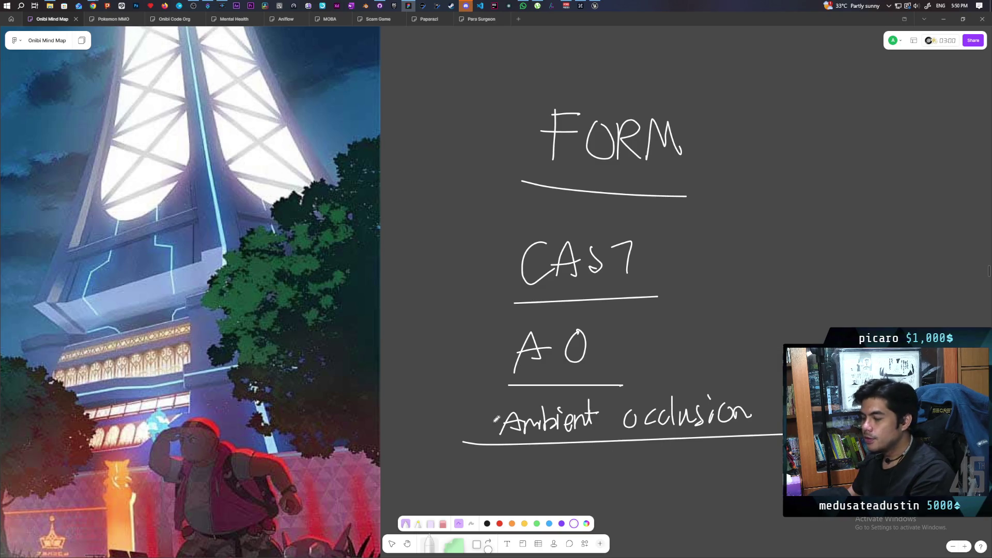
Scroll back to the hatched grey sphere and cast-shadow oval under the double-underlined 'dot' label.
scroll(538, 377, "left", 15)
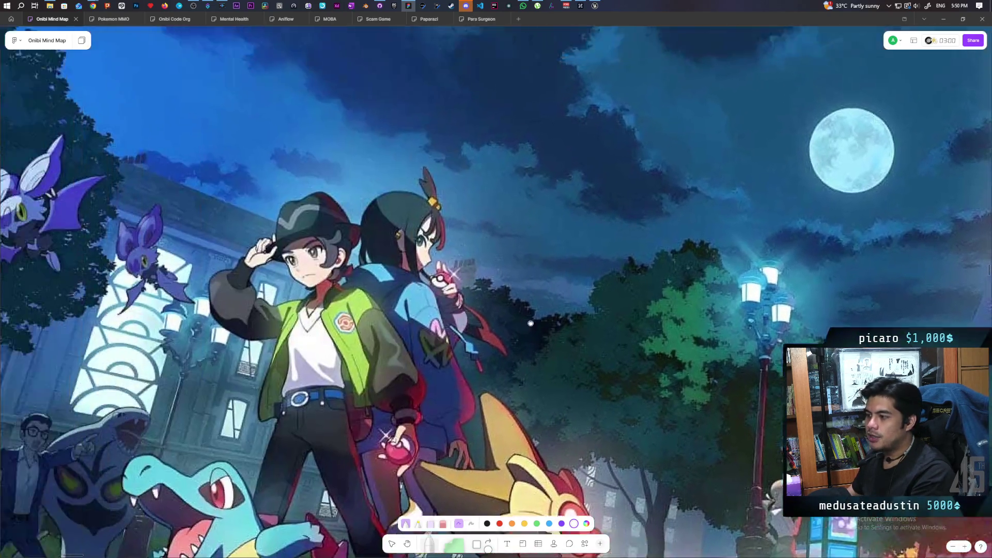
scroll(493, 351, "down", 1)
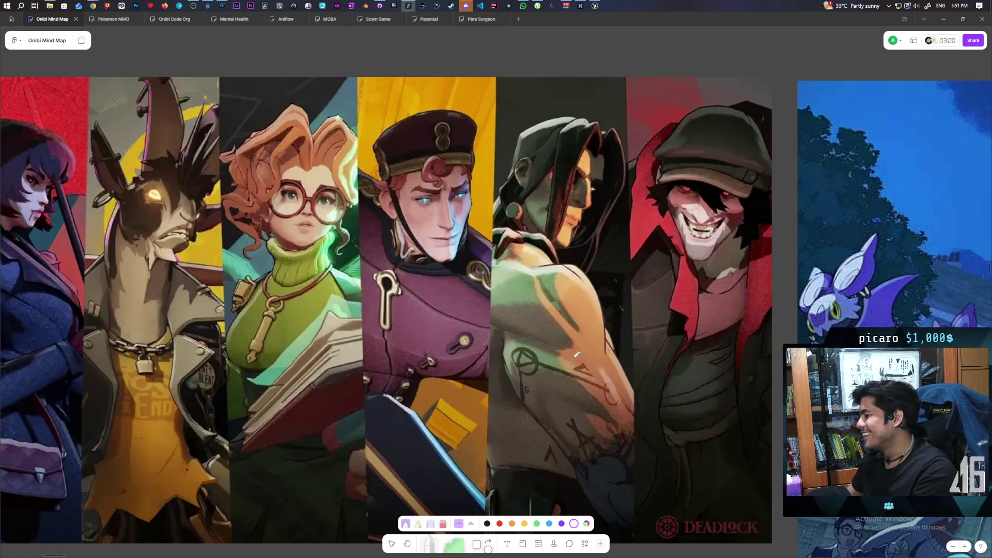
scroll(484, 313, "right", 15)
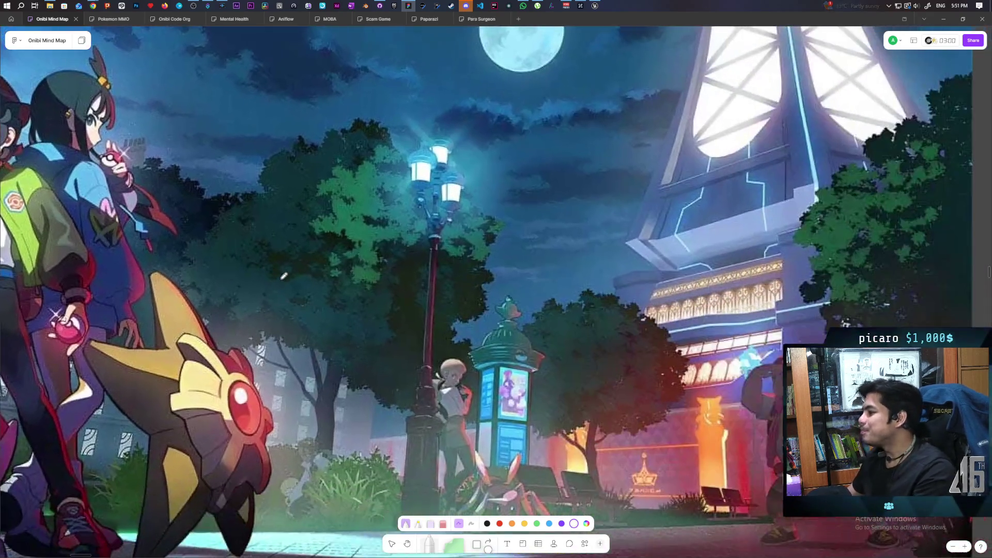
scroll(484, 312, "left", 15)
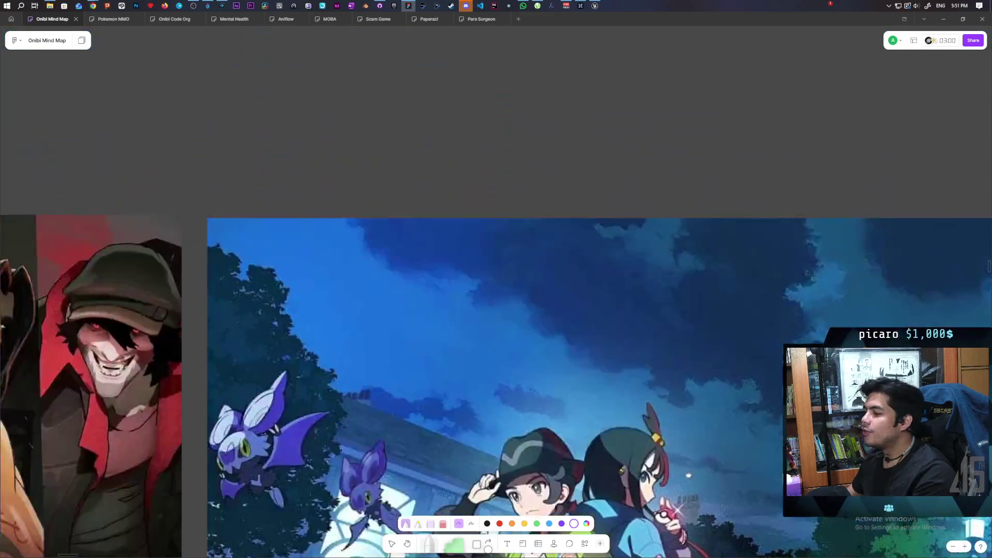
scroll(675, 367, "left", 5)
scroll(569, 321, "down", 2)
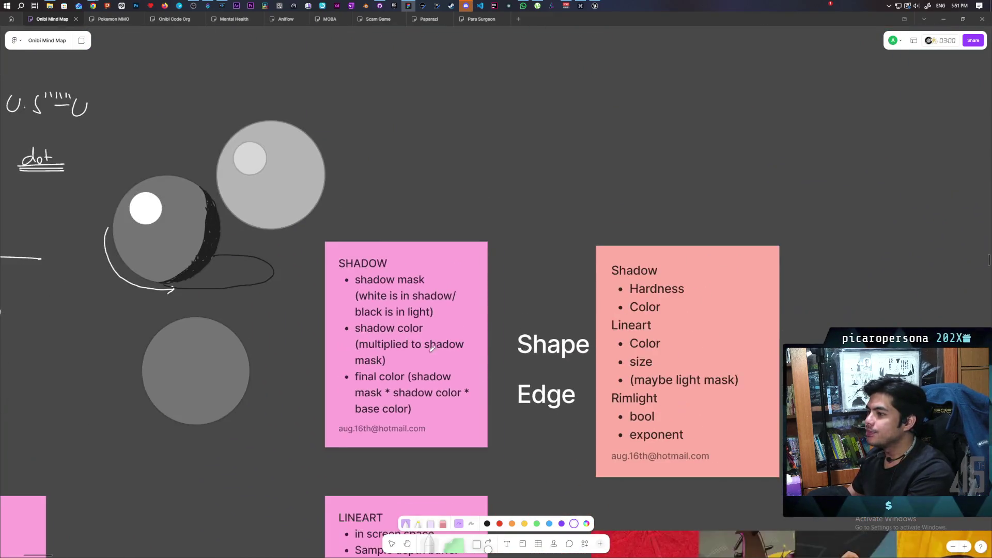
scroll(520, 280, "left", 8)
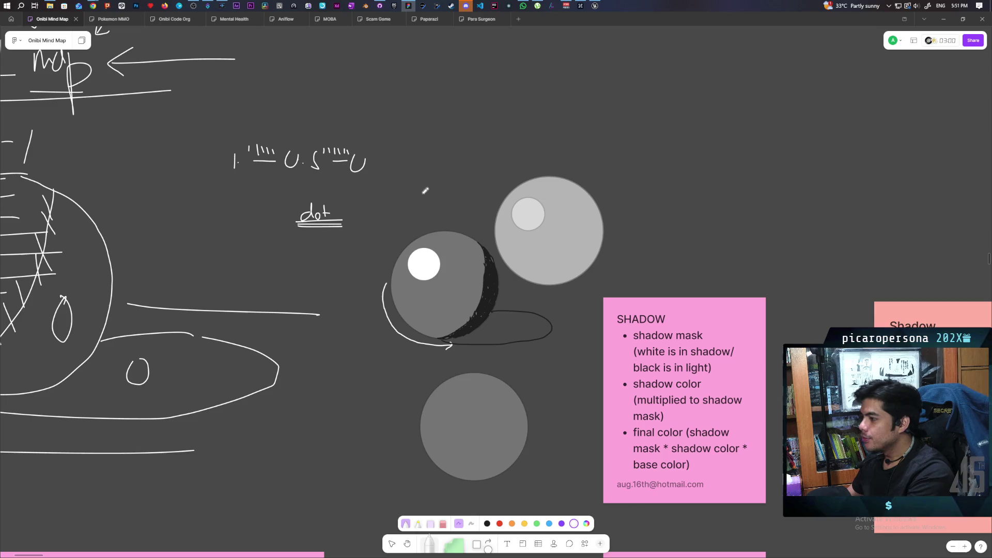
scroll(357, 259, "up", 5)
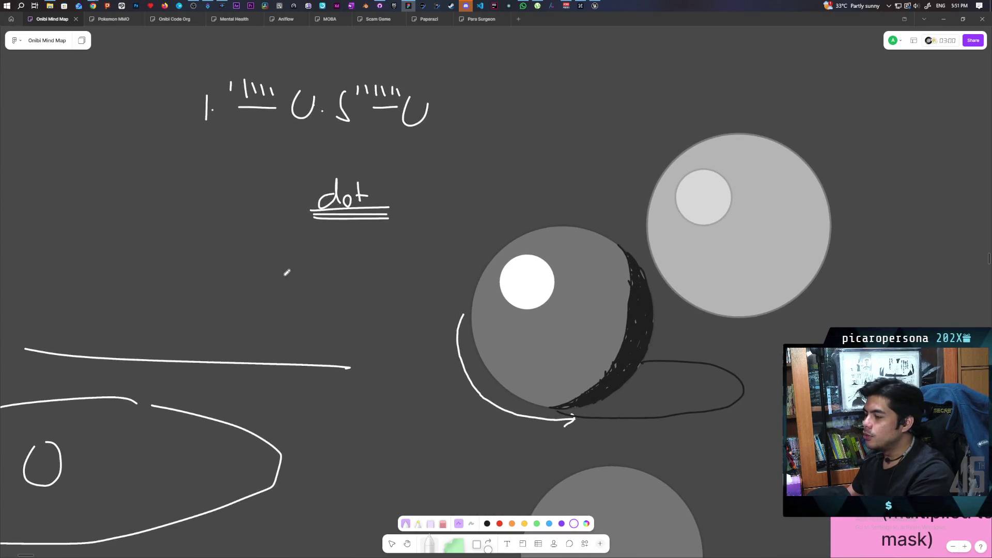
Handwrite 'Shadow map' beneath the dot label beside the spheres and underline it.
mouse_move(322, 255)
left_mouse_down()
mouse_move(350, 247)
mouse_move(428, 258)
left_mouse_up()
left_click_drag(280, 274, 404, 273)
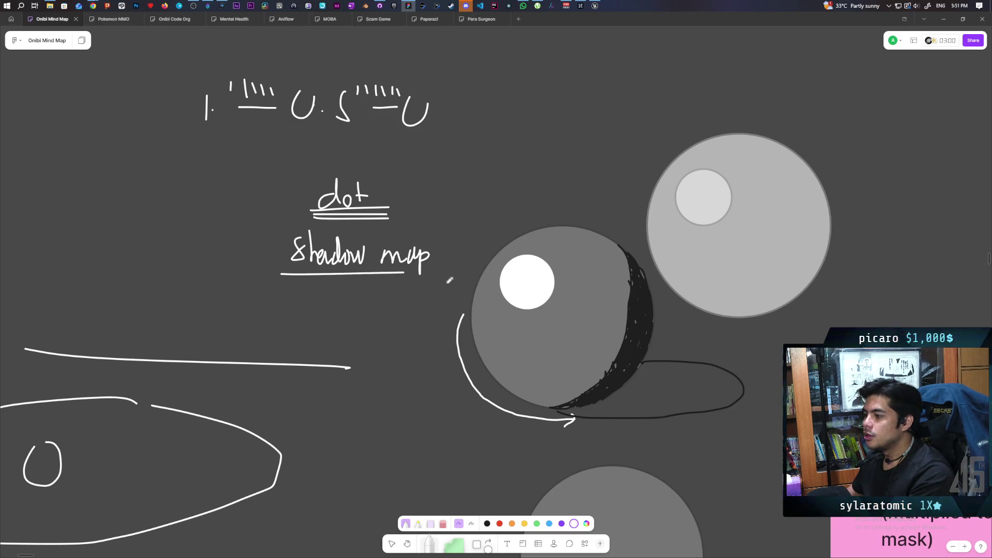
scroll(462, 216, "right", 3)
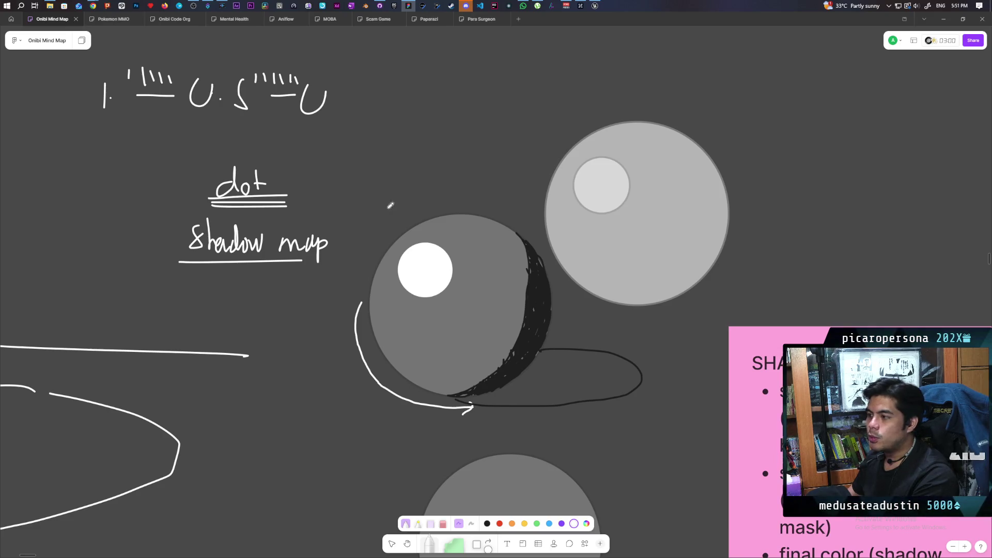
scroll(405, 212, "up", 5)
scroll(405, 213, "left", 2)
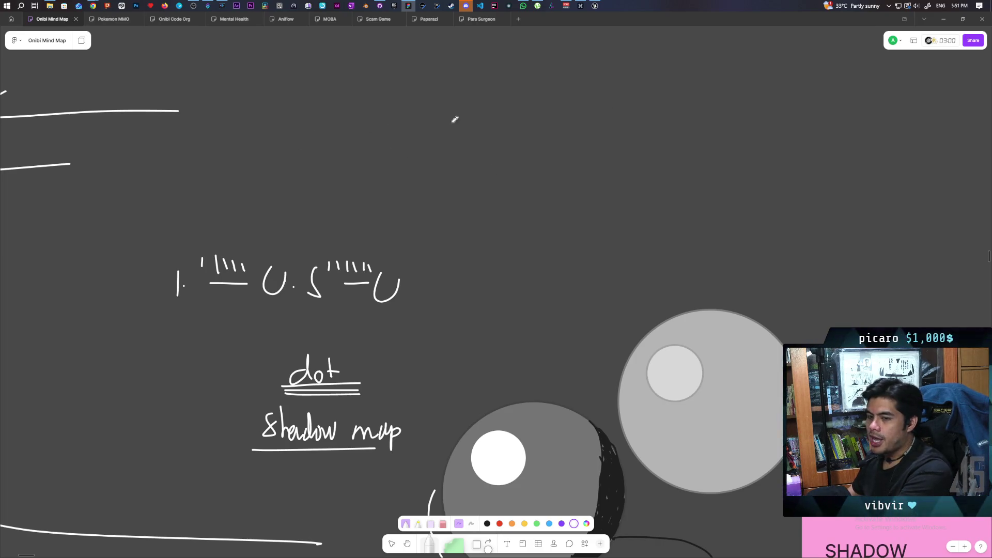
Complete the rectangle with its side, top and bottom lines, and write 'Light source' above it.
left_click_drag(399, 122, 399, 218)
mouse_move(399, 123)
left_mouse_down()
mouse_move(596, 135)
mouse_move(597, 217)
left_mouse_up()
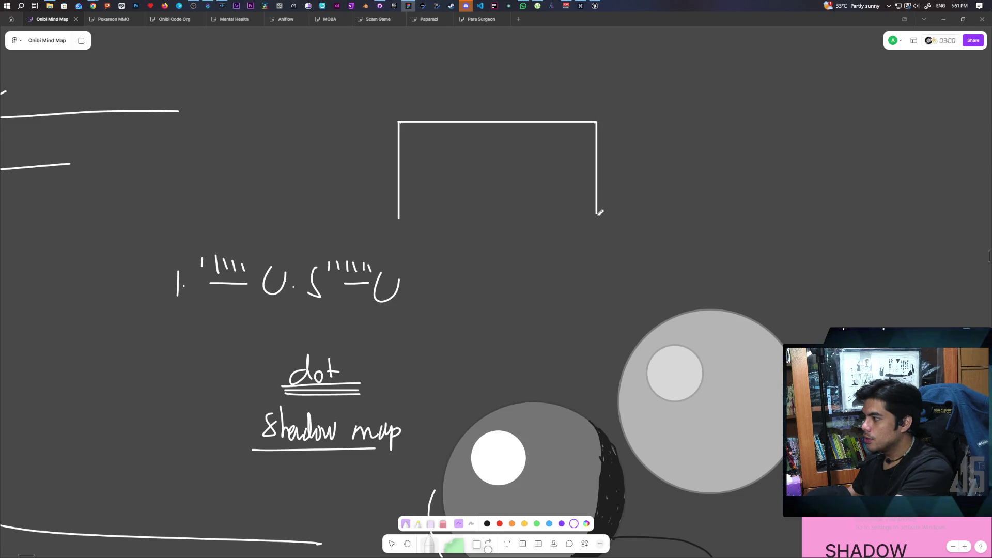
left_click_drag(401, 218, 596, 220)
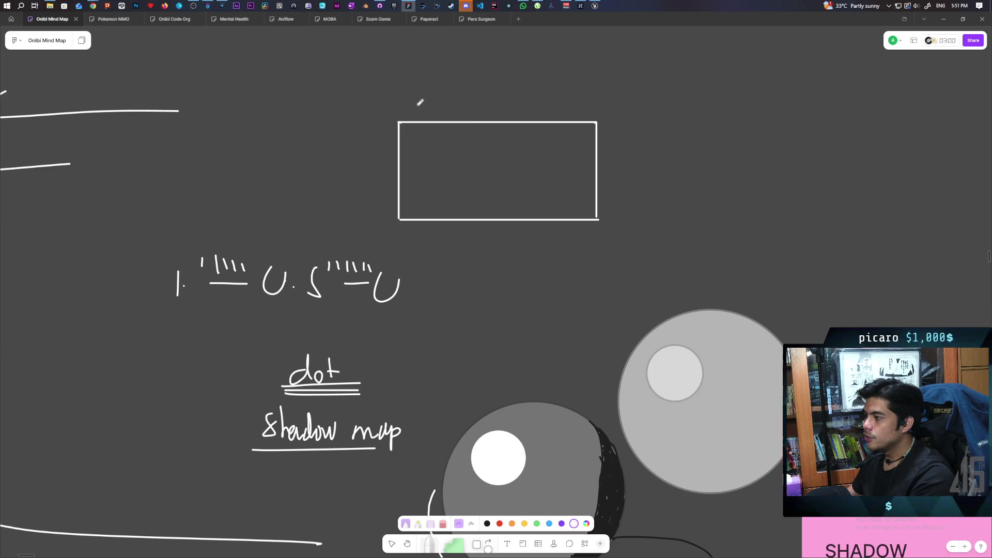
left_click_drag(415, 97, 431, 114)
mouse_move(426, 105)
left_mouse_down()
mouse_move(460, 98)
mouse_move(474, 111)
mouse_move(513, 109)
mouse_move(518, 100)
mouse_move(531, 109)
left_mouse_up()
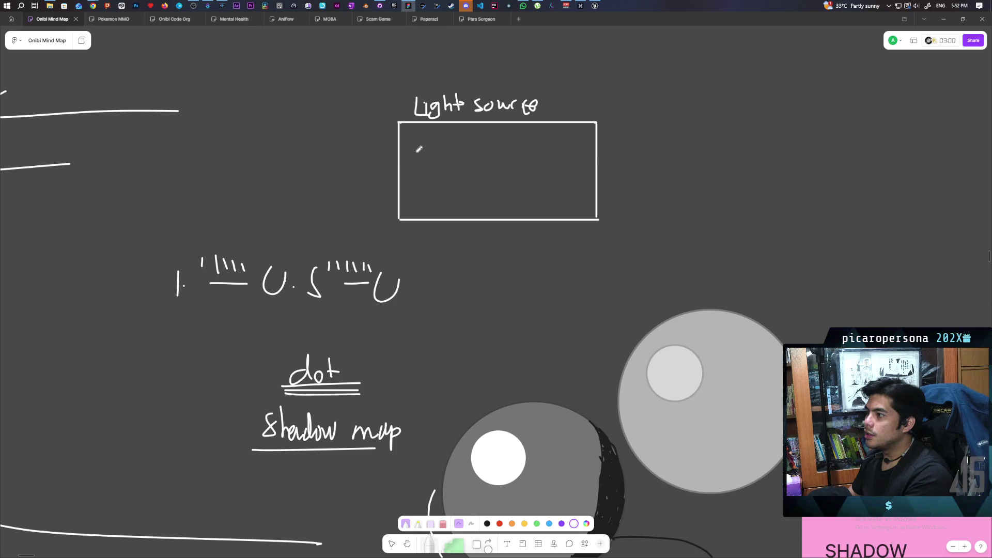
Add x marks, a short vertical tick, a top line and a small circle inside the Light source box.
mouse_move(468, 154)
left_mouse_down()
mouse_move(482, 164)
mouse_move(468, 165)
mouse_move(471, 180)
mouse_move(512, 167)
left_mouse_up()
left_click_drag(508, 154, 497, 166)
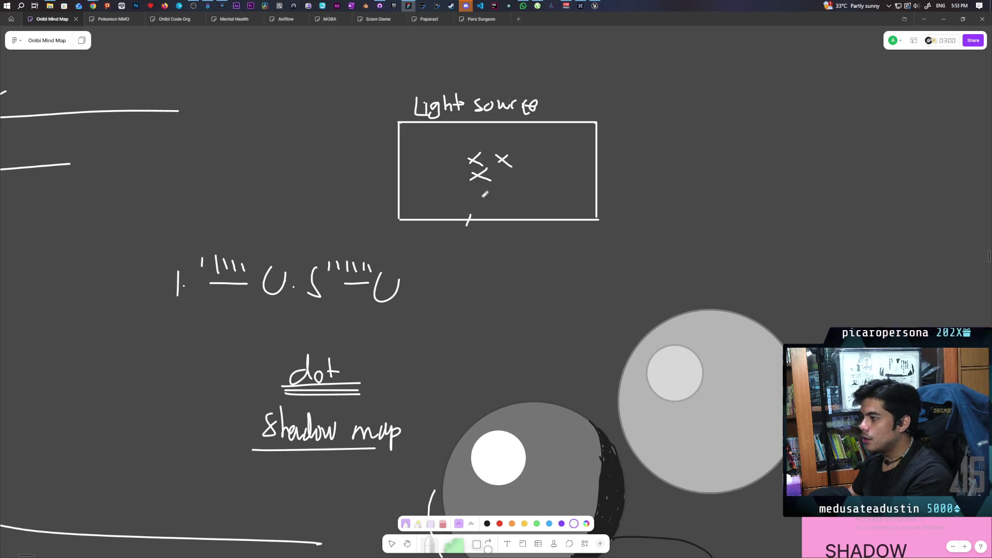
left_click_drag(468, 196, 469, 209)
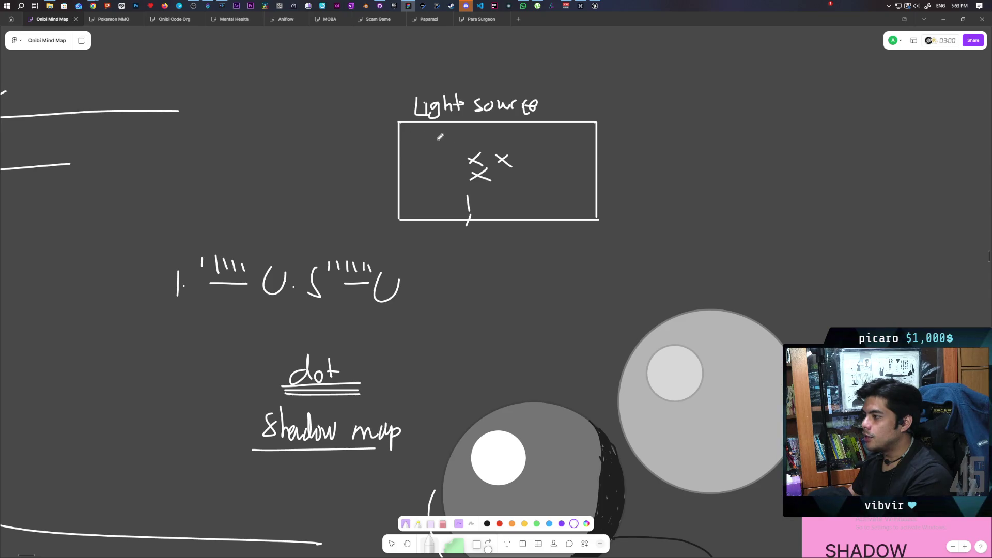
mouse_move(411, 140)
left_mouse_down()
mouse_move(584, 141)
mouse_move(565, 134)
left_mouse_up()
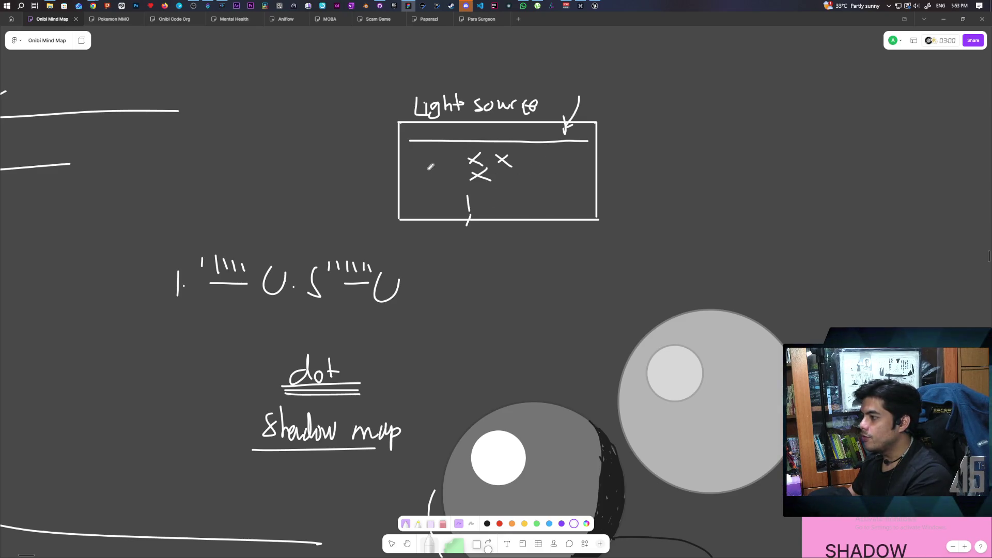
mouse_move(447, 168)
left_mouse_down()
mouse_move(429, 179)
mouse_move(446, 192)
mouse_move(452, 163)
left_mouse_up()
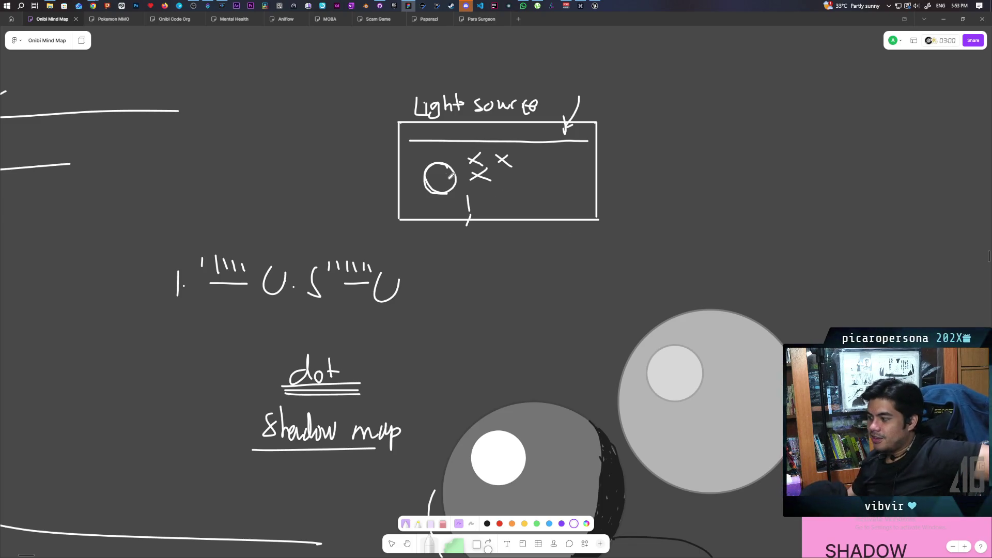
scroll(614, 124, "down", 4)
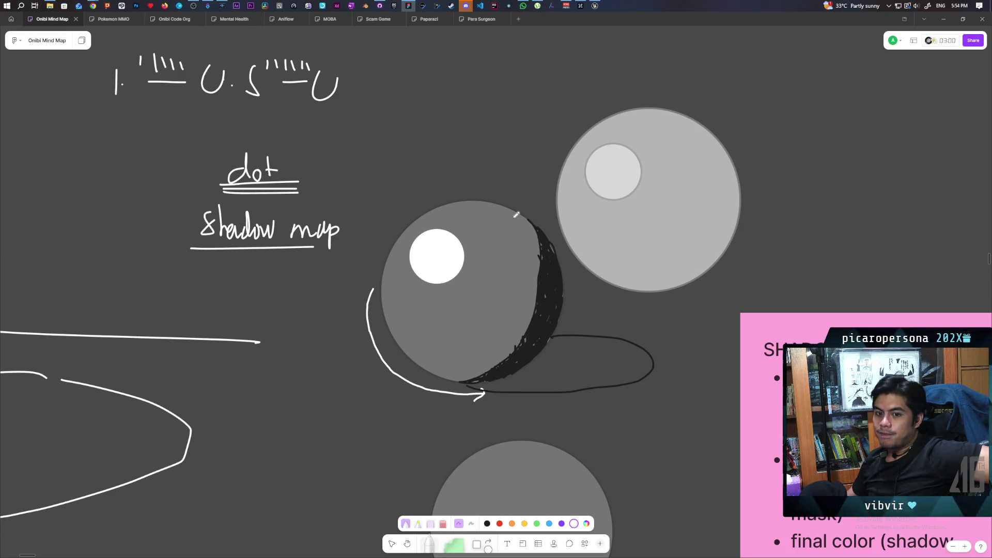
Handwrite the word 'dynamic' above the Light source box.
scroll(501, 217, "up", 1)
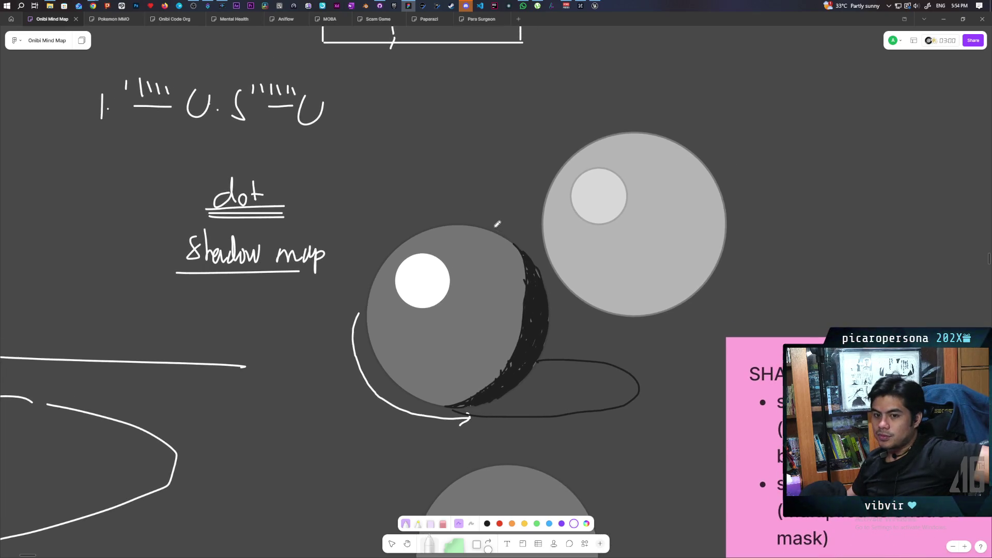
scroll(483, 205, "up", 3)
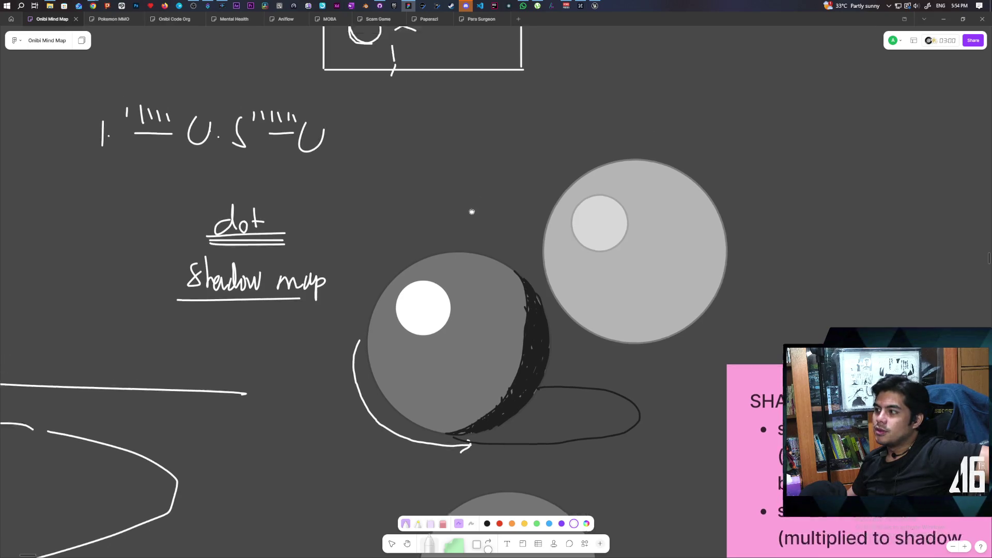
mouse_move(473, 239)
left_mouse_down()
mouse_move(474, 279)
mouse_move(466, 200)
mouse_move(478, 346)
left_mouse_up()
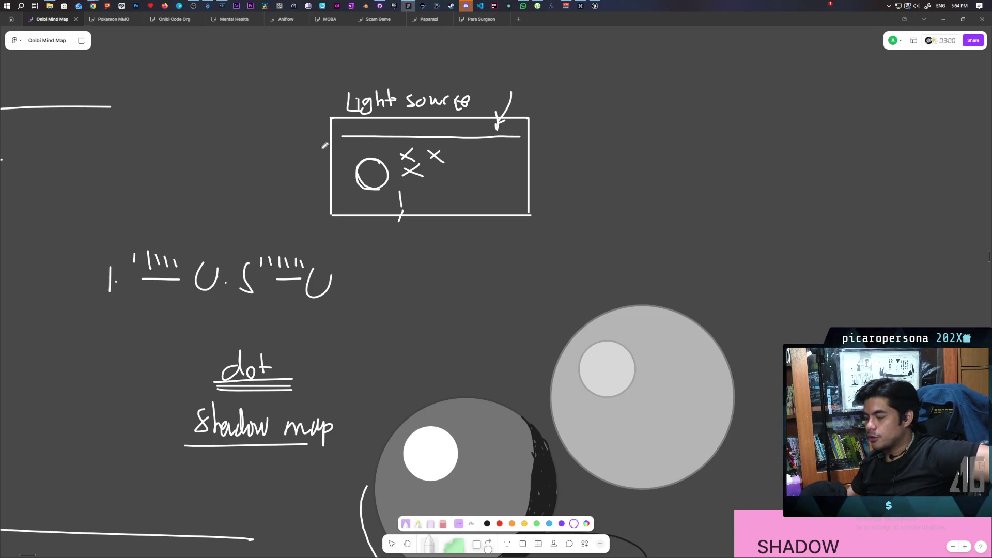
scroll(368, 217, "down", 1)
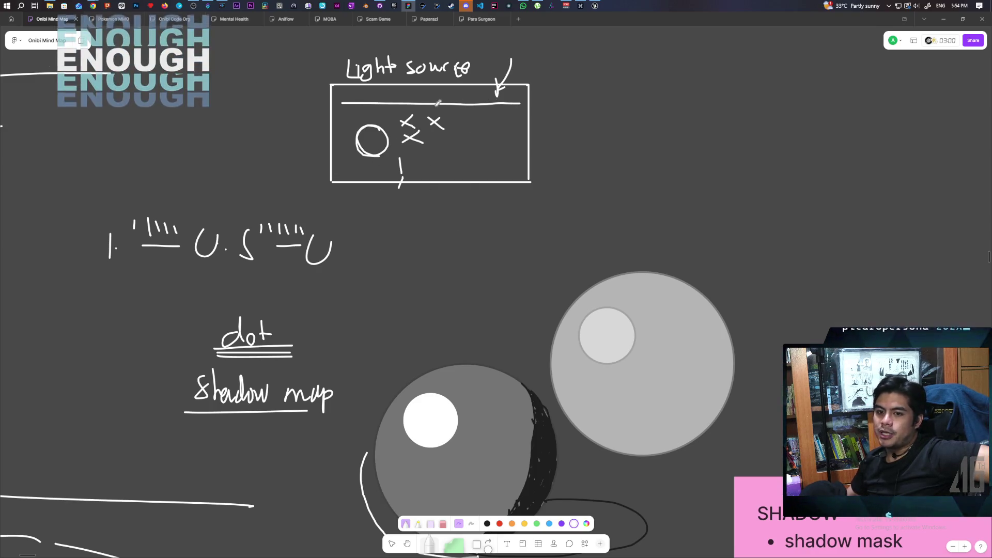
scroll(307, 162, "up", 3)
scroll(307, 162, "left", 1)
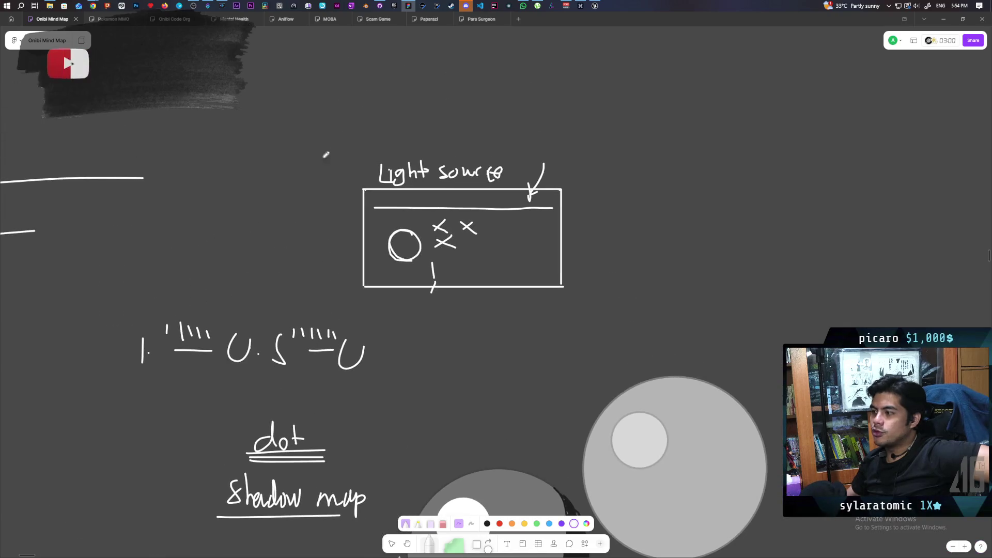
left_click_drag(278, 115, 284, 108)
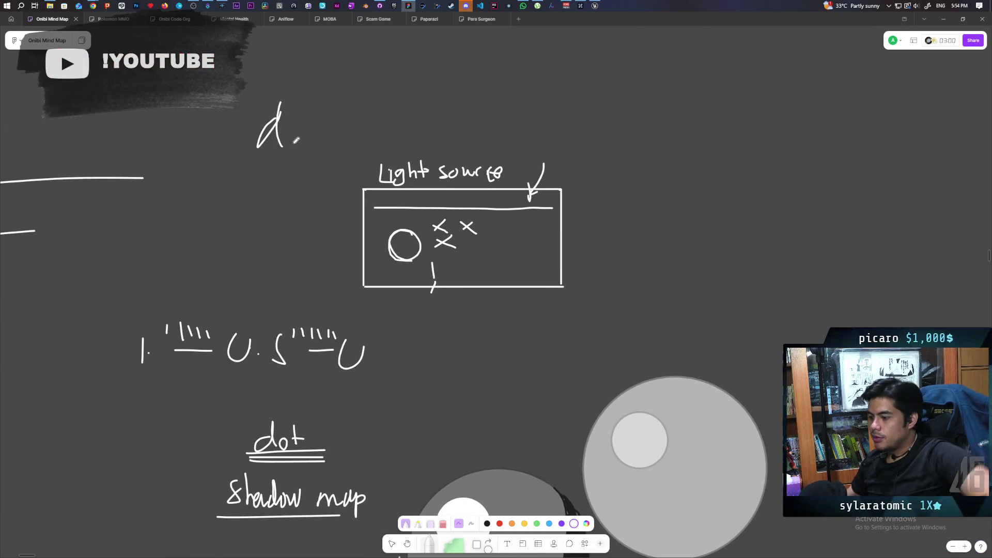
mouse_move(279, 118)
left_mouse_down()
mouse_move(303, 135)
mouse_move(347, 122)
mouse_move(343, 134)
left_mouse_up()
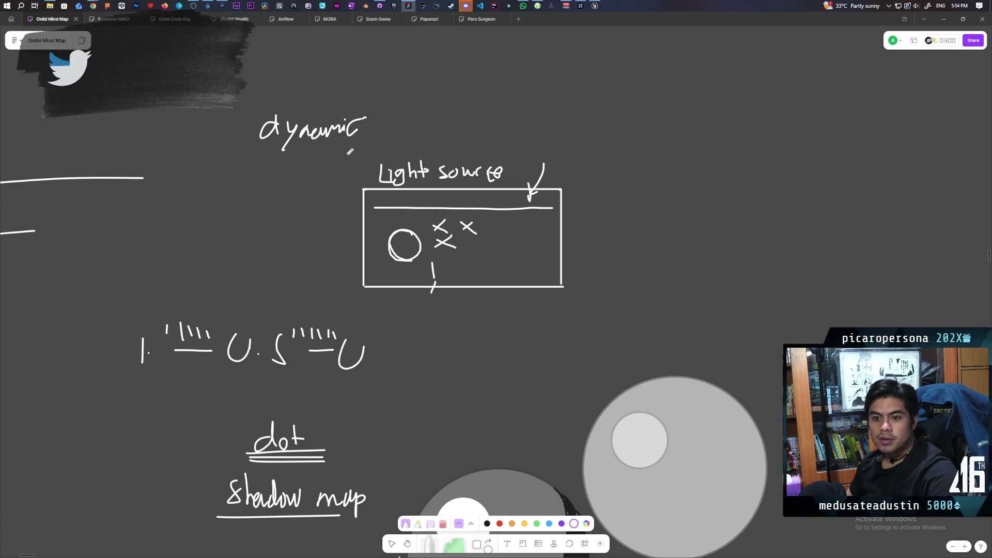
scroll(383, 295, "down", 3)
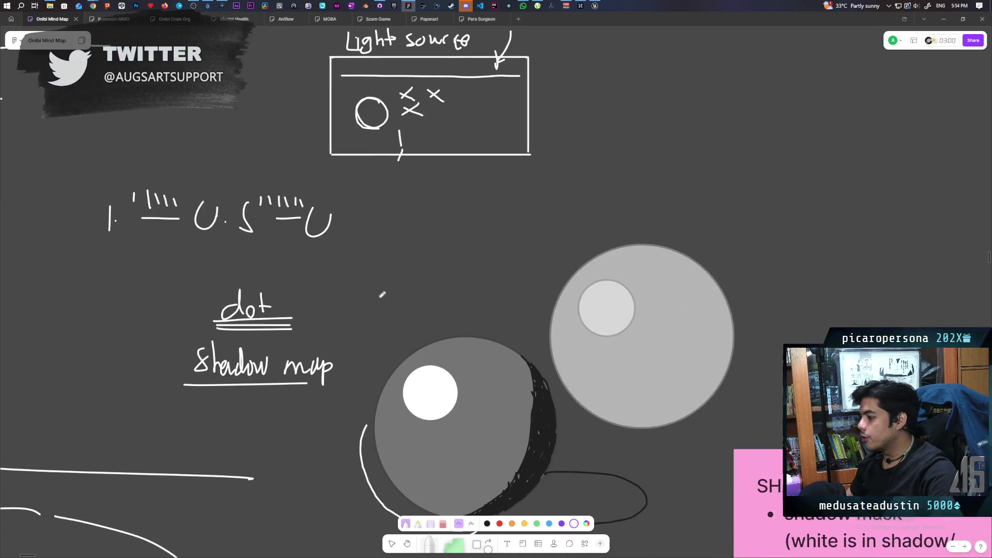
scroll(382, 294, "down", 3)
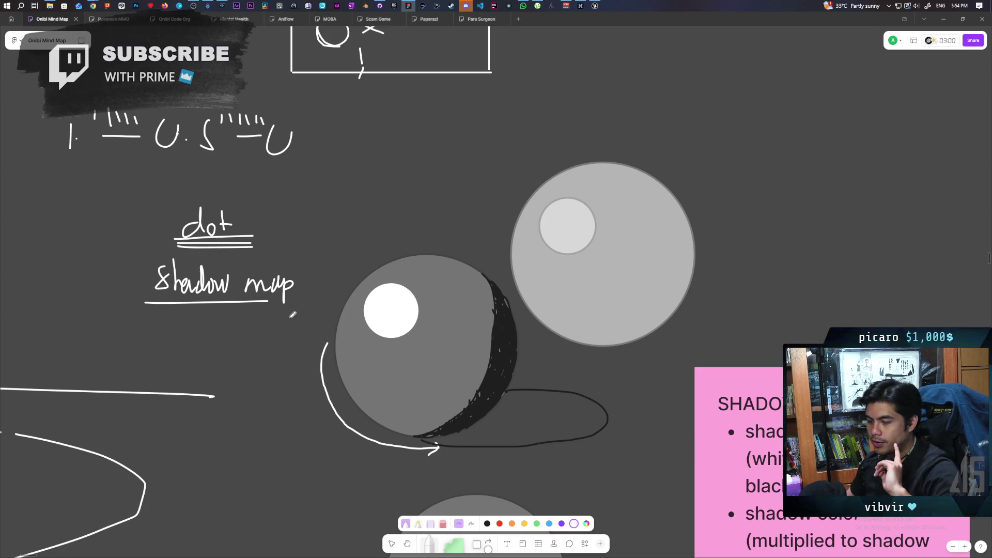
scroll(341, 360, "down", 2)
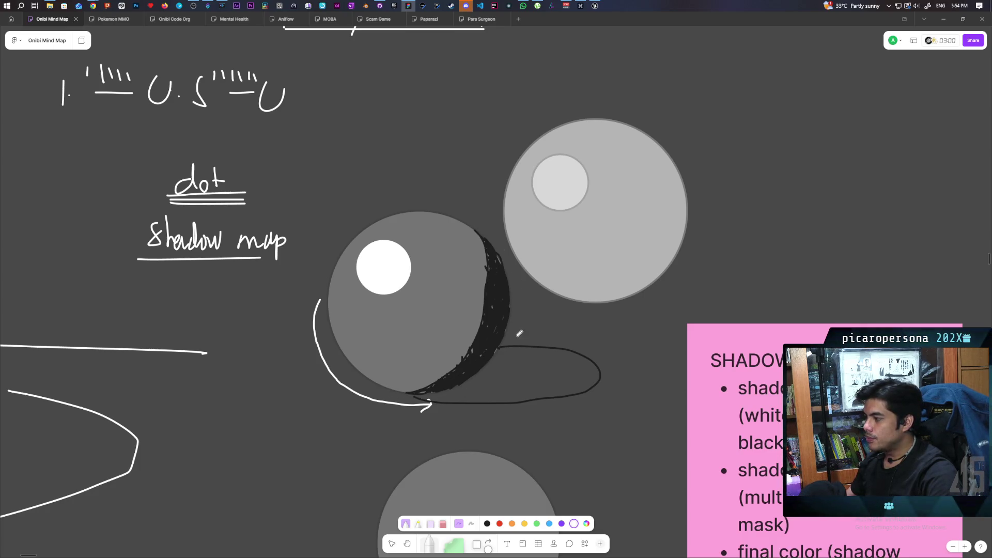
Trace the top, right and bottom of the dark sphere's shadow ellipse in white.
scroll(372, 310, "up", 3)
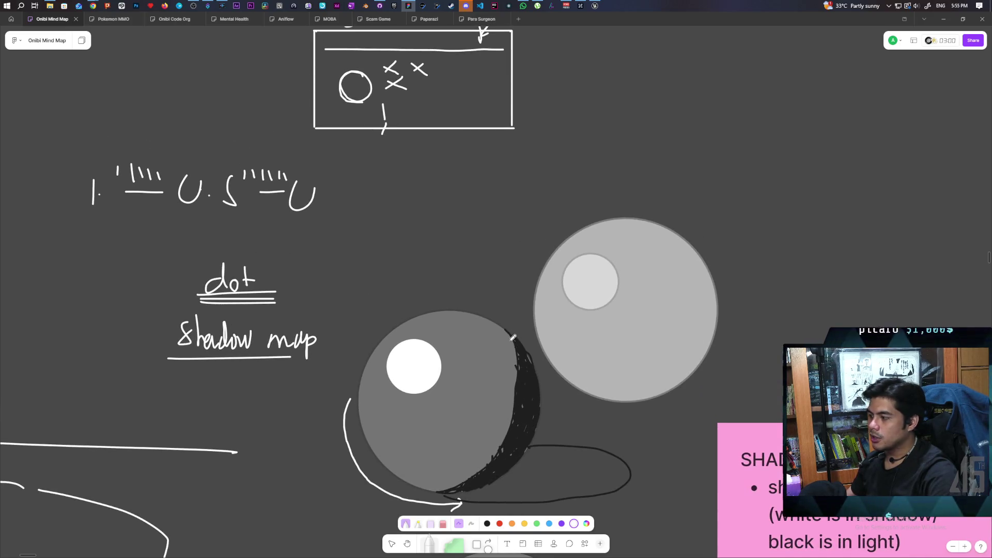
scroll(499, 305, "down", 3)
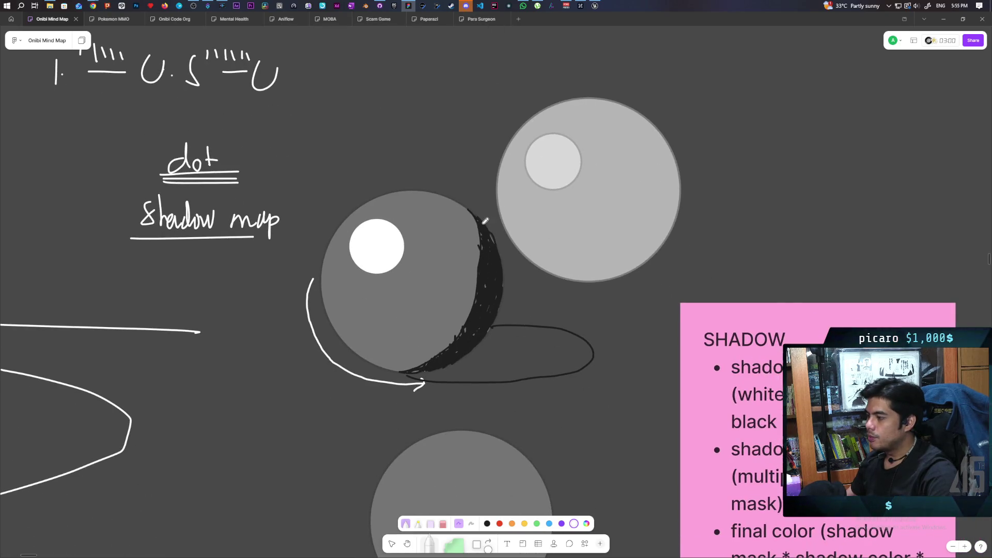
mouse_move(496, 324)
left_mouse_down()
mouse_move(541, 321)
mouse_move(590, 368)
left_mouse_up()
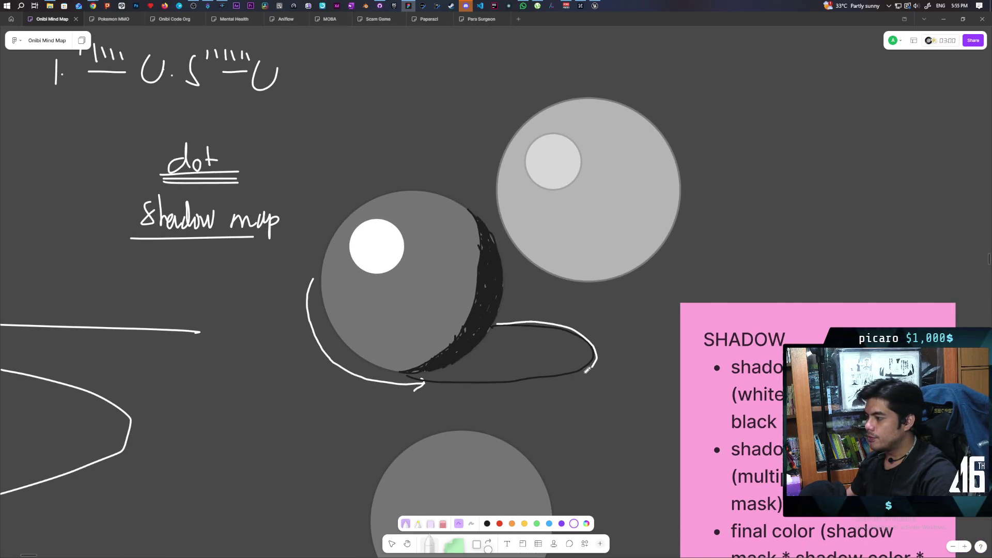
left_click_drag(422, 382, 532, 384)
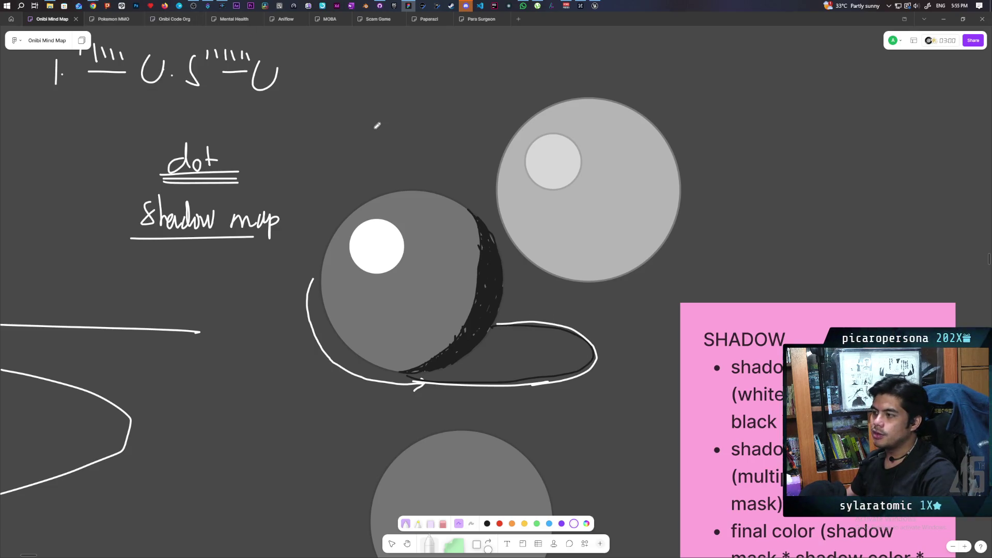
scroll(345, 220, "up", 3)
scroll(415, 231, "down", 2)
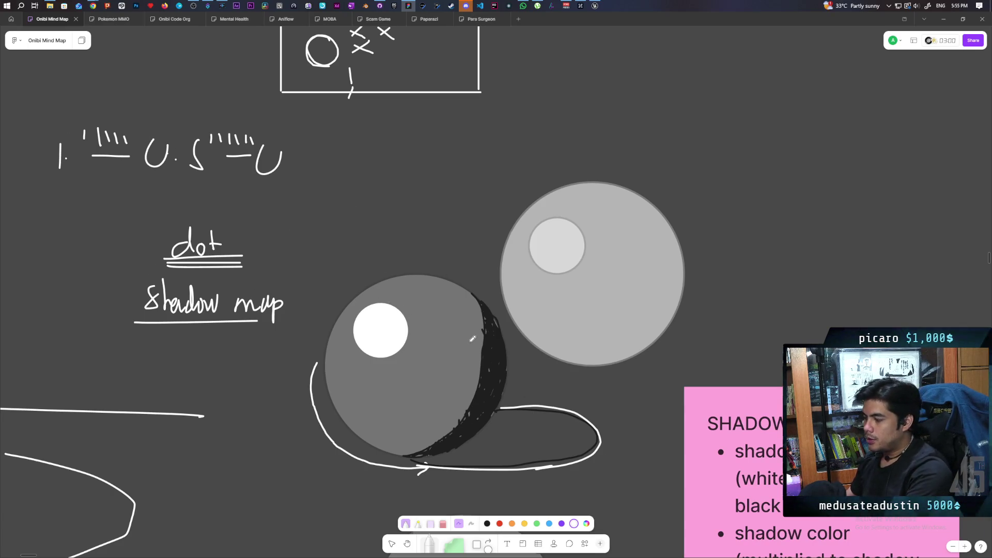
scroll(472, 339, "up", 5)
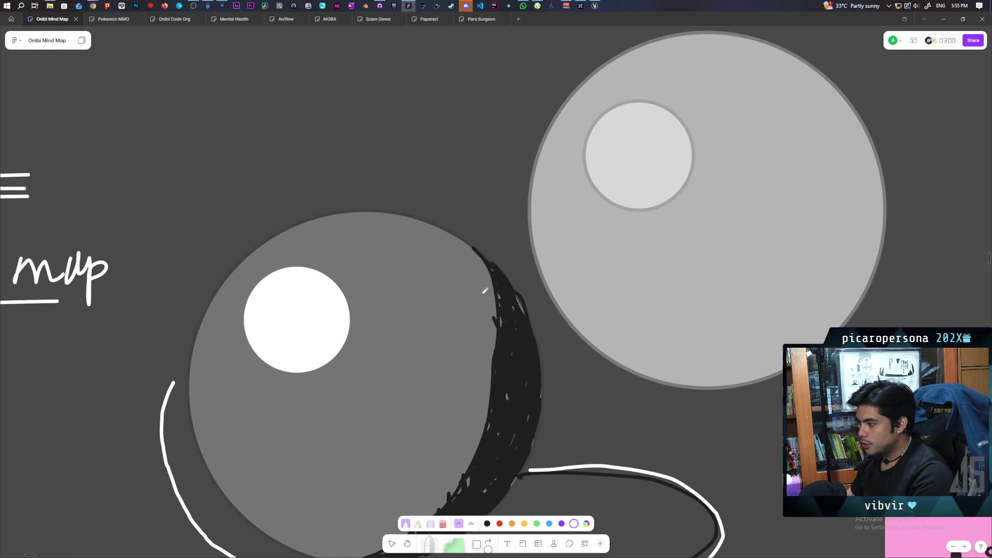
Draw a column of small white crosses down the black shadow crescent on the sphere's right side.
mouse_move(491, 266)
left_mouse_down()
mouse_move(477, 271)
mouse_move(504, 285)
mouse_move(490, 306)
left_mouse_up()
mouse_move(489, 293)
left_mouse_down()
mouse_move(476, 306)
mouse_move(520, 312)
left_mouse_up()
mouse_move(506, 310)
left_mouse_down()
mouse_move(514, 325)
mouse_move(479, 340)
mouse_move(495, 363)
mouse_move(511, 360)
left_mouse_up()
left_click_drag(472, 380, 491, 372)
left_click_drag(478, 371, 508, 408)
left_click_drag(491, 404, 512, 395)
mouse_move(468, 422)
left_mouse_down()
mouse_move(487, 413)
mouse_move(484, 428)
left_mouse_up()
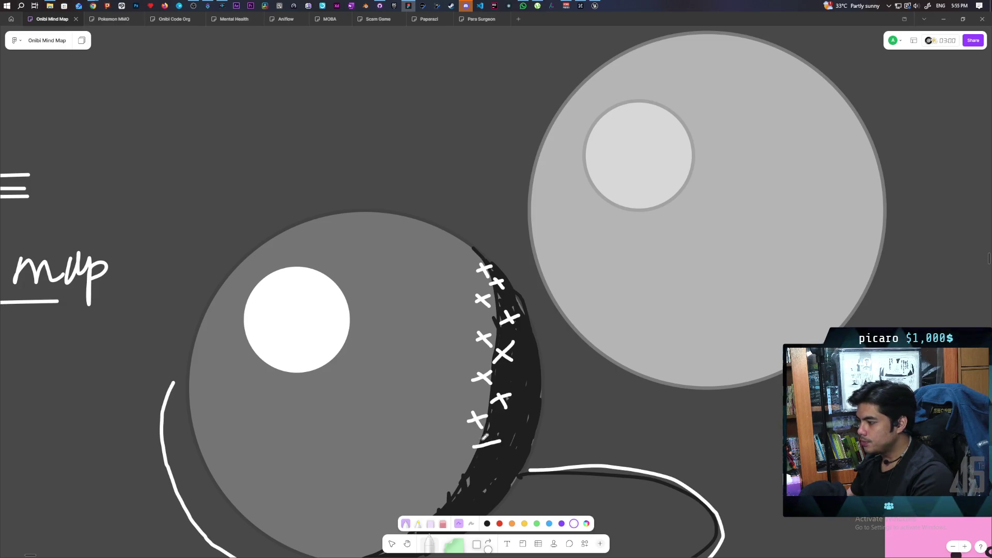
left_click_drag(475, 481, 461, 487)
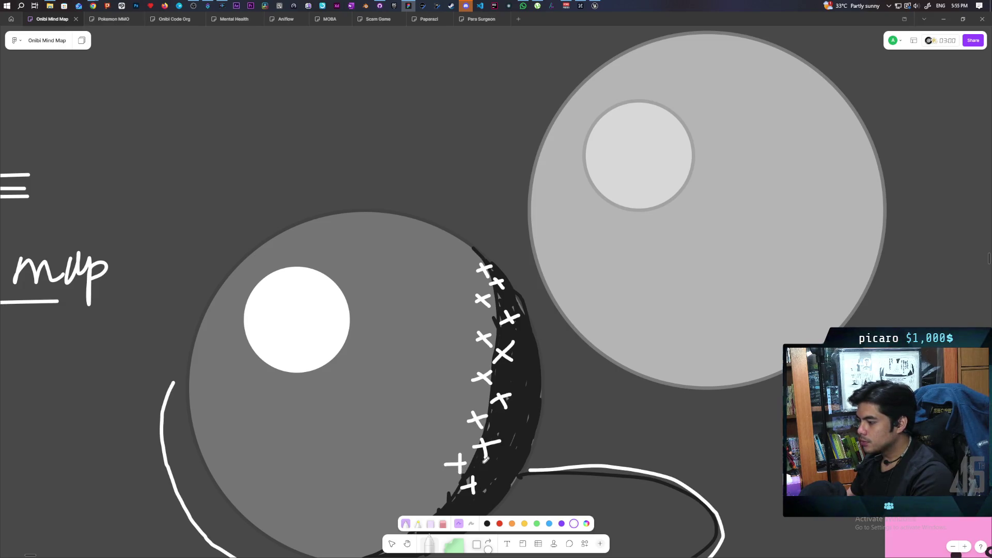
scroll(486, 460, "down", 1)
left_click_drag(439, 429, 438, 449)
scroll(496, 393, "left", 2)
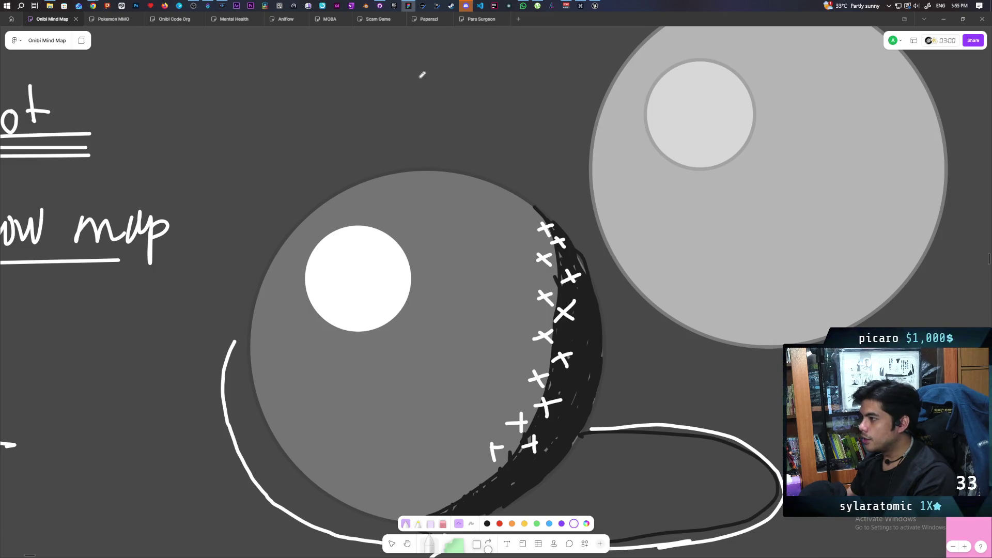
Draw three vertical light-ray strokes above the shaded sphere, redoing the first attempt.
left_click_drag(419, 72, 422, 137)
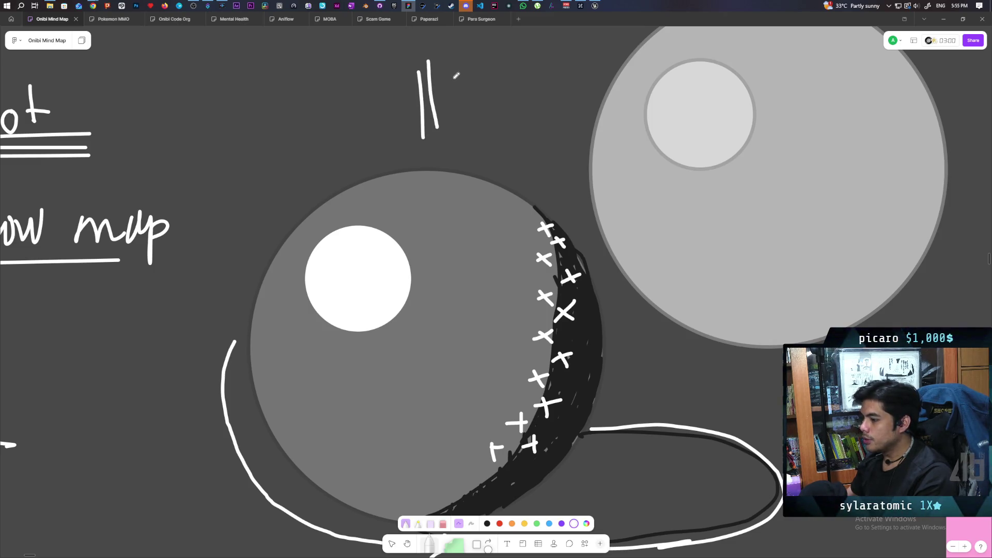
key("ctrl+z")
key("ctrl+z")
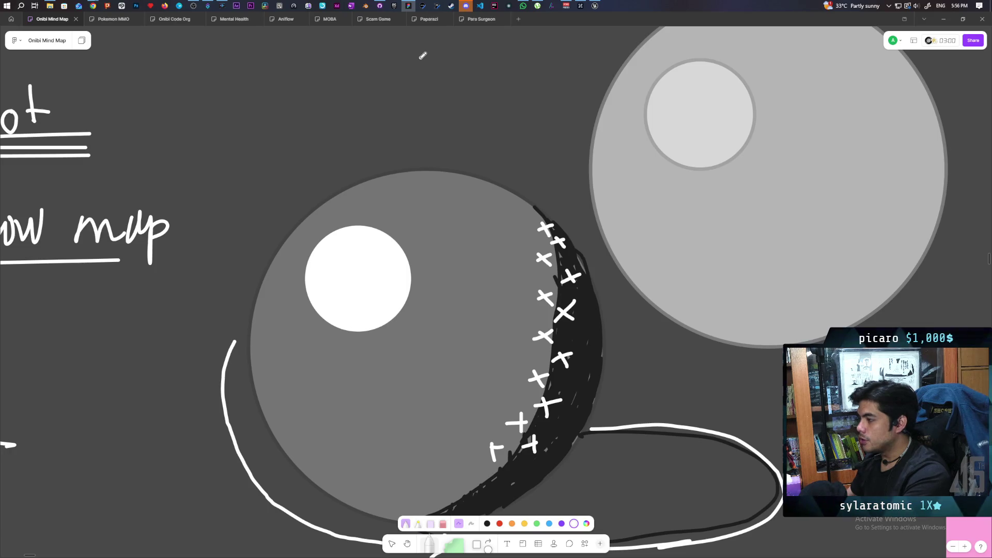
left_click_drag(434, 46, 434, 104)
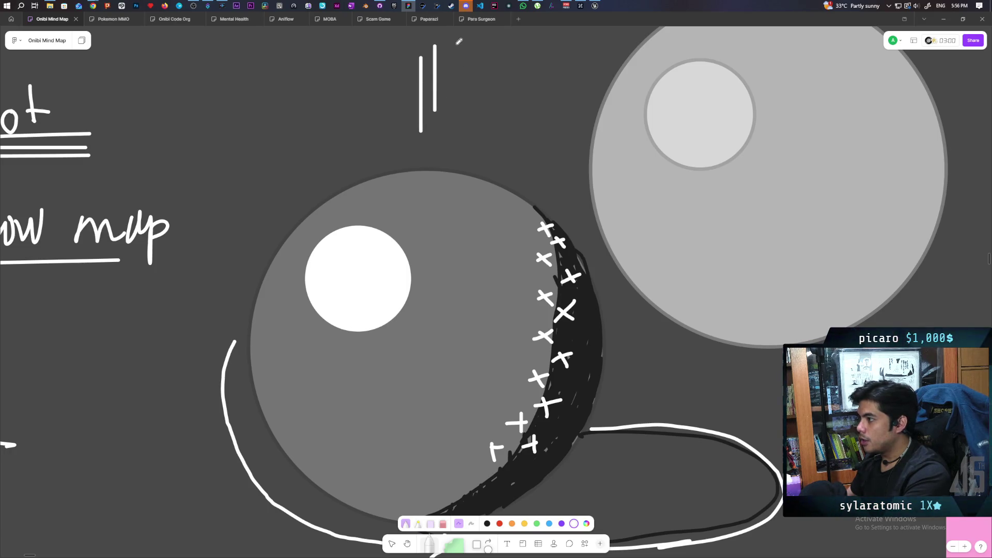
left_click_drag(457, 34, 454, 89)
scroll(486, 133, "up", 3)
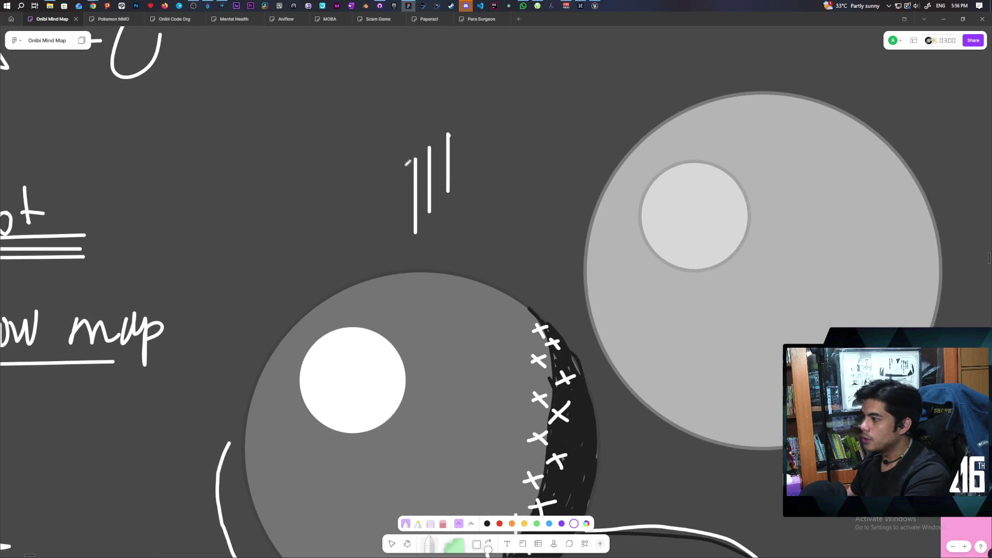
Draw a straight diagonal arrow cutting through the three vertical strokes.
left_click_drag(353, 253, 455, 141)
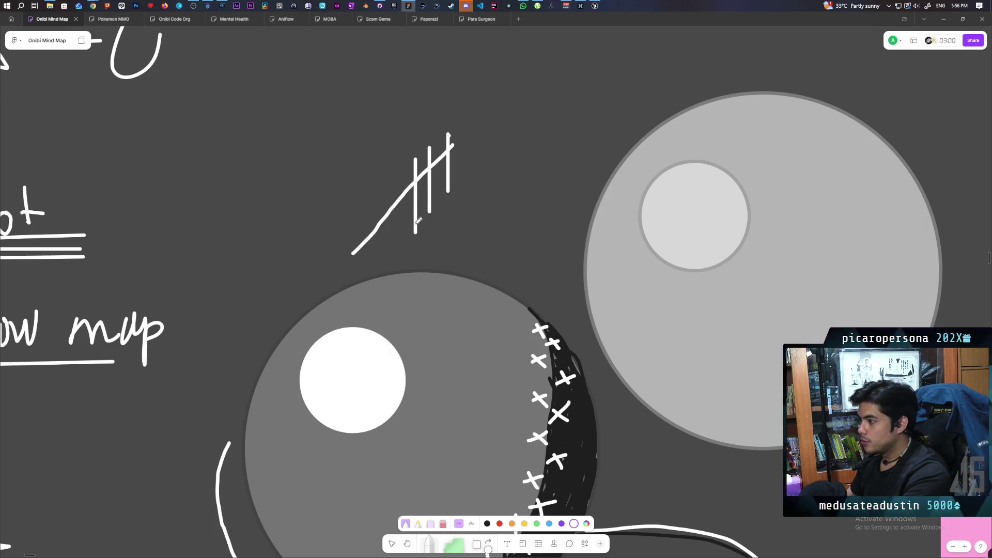
key("ctrl+z")
left_click_drag(346, 257, 459, 149)
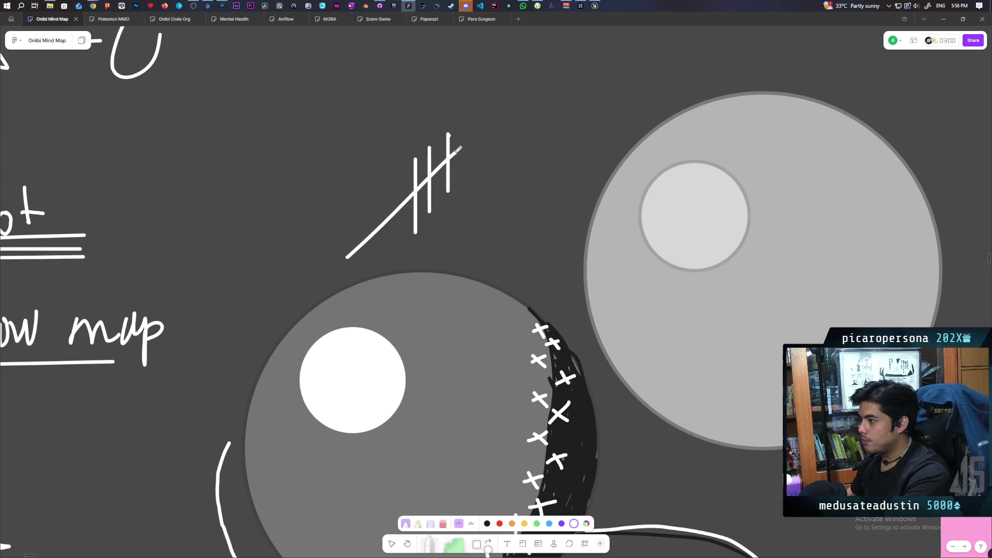
left_click_drag(375, 213, 398, 210)
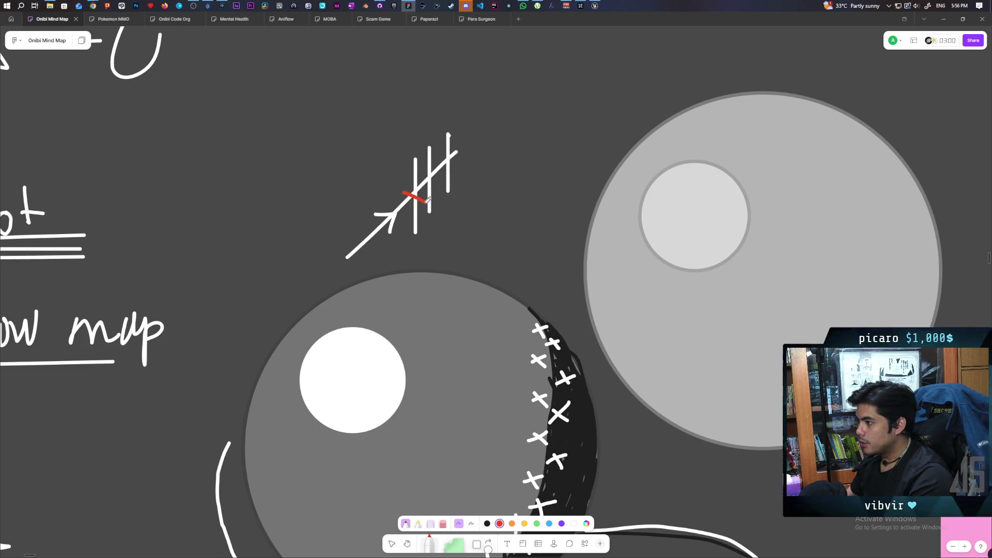
Draw red X marks at the three points where the diagonal arrow crosses the vertical strokes.
left_click_drag(434, 174, 424, 187)
left_click_drag(442, 154, 454, 166)
left_click_drag(454, 153, 444, 165)
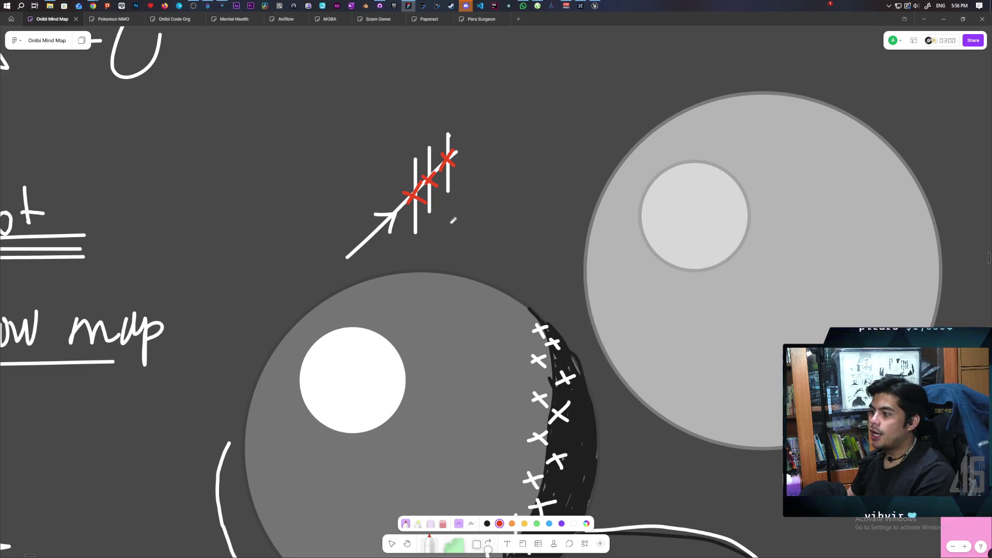
scroll(459, 247, "down", 3)
scroll(459, 247, "up", 4)
scroll(459, 247, "left", 4)
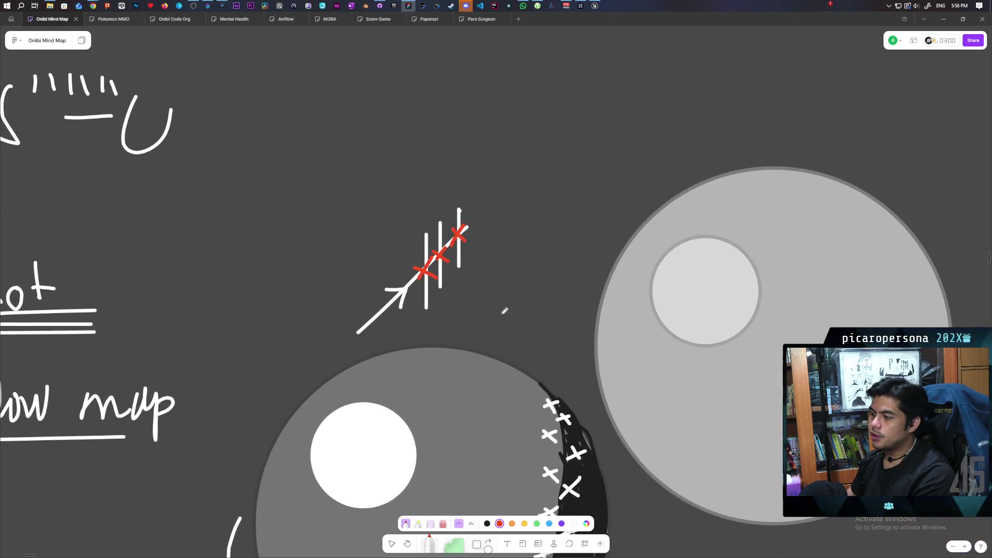
scroll(357, 273, "up", 3)
scroll(356, 272, "right", 2)
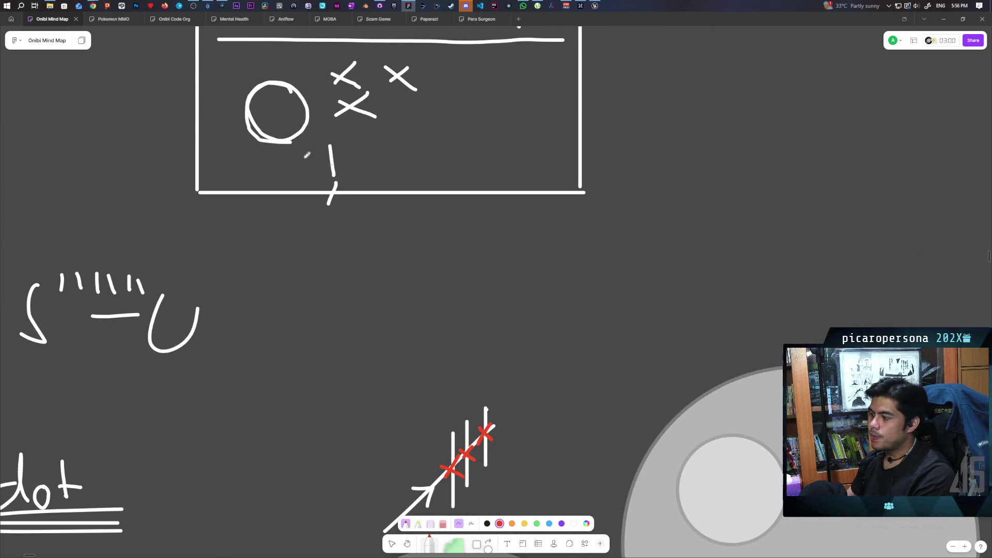
scroll(420, 303, "down", 2)
scroll(420, 303, "right", 1)
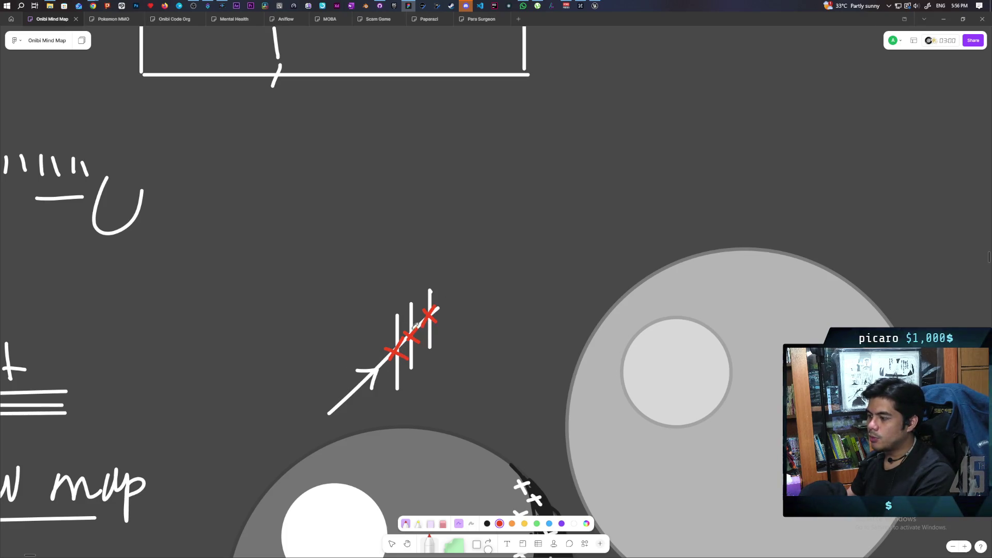
Switch the pen to black and hatch along the lower edge of the sphere's crescent shadow.
left_click_drag(488, 377, 423, 243)
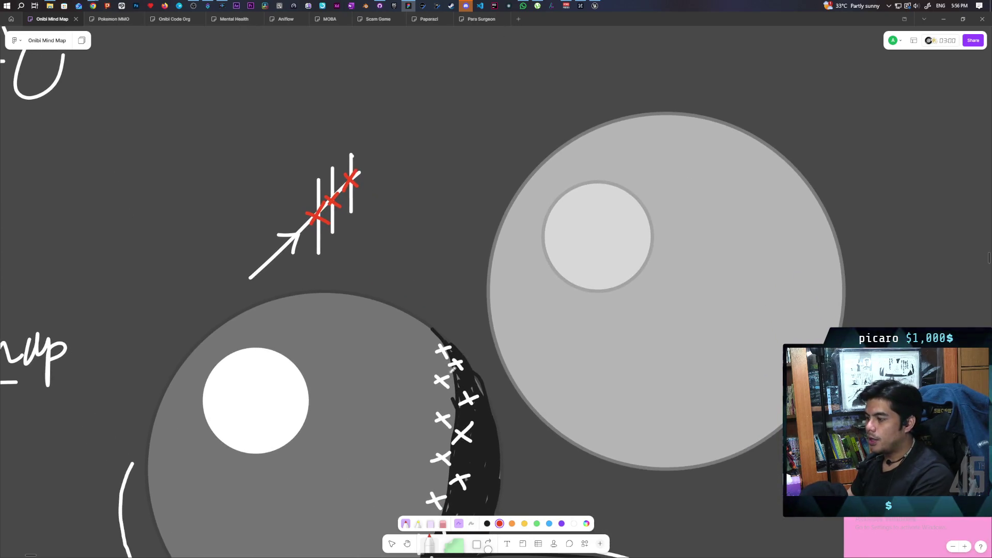
left_click_drag(447, 360, 427, 282)
left_click(487, 524)
scroll(417, 457, "down", 2)
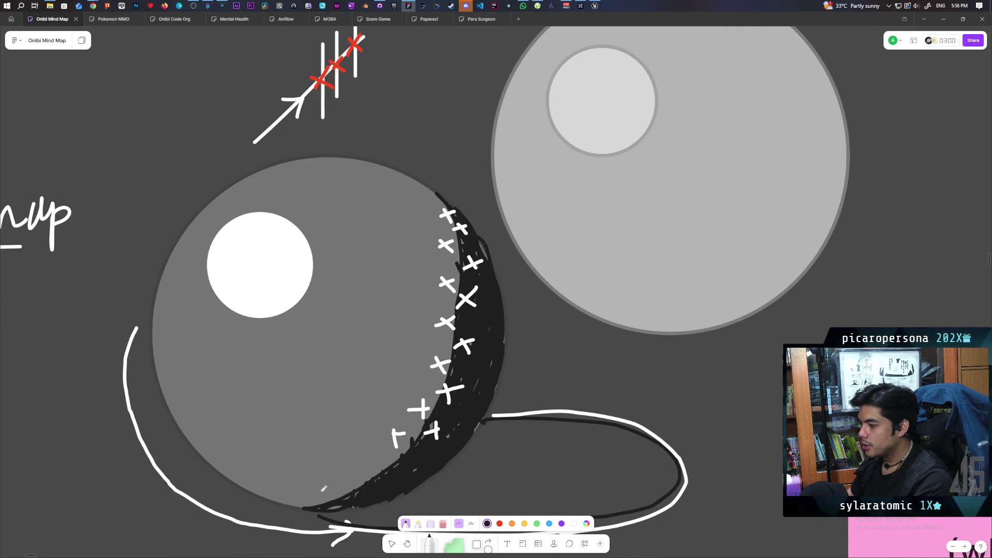
left_click_drag(341, 479, 372, 479)
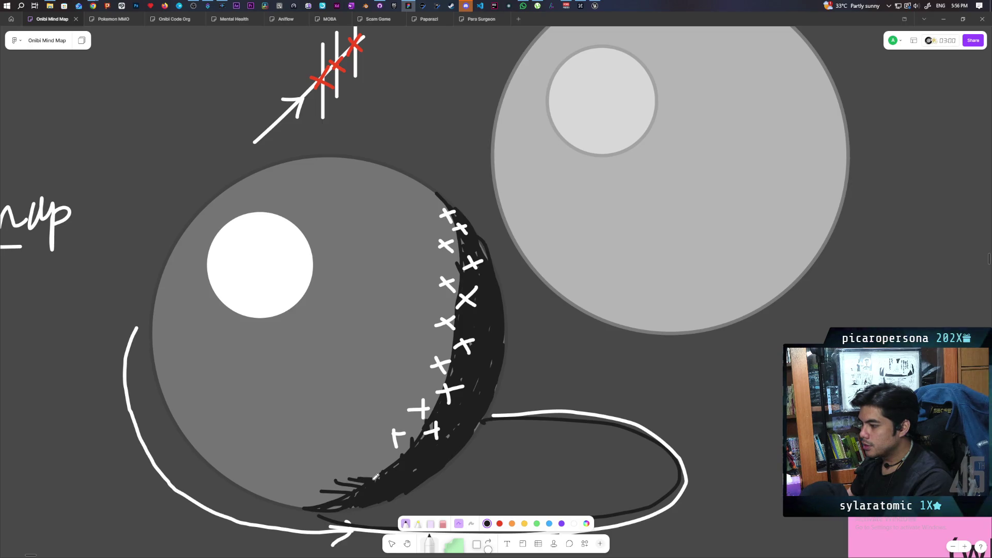
left_click_drag(357, 445, 404, 459)
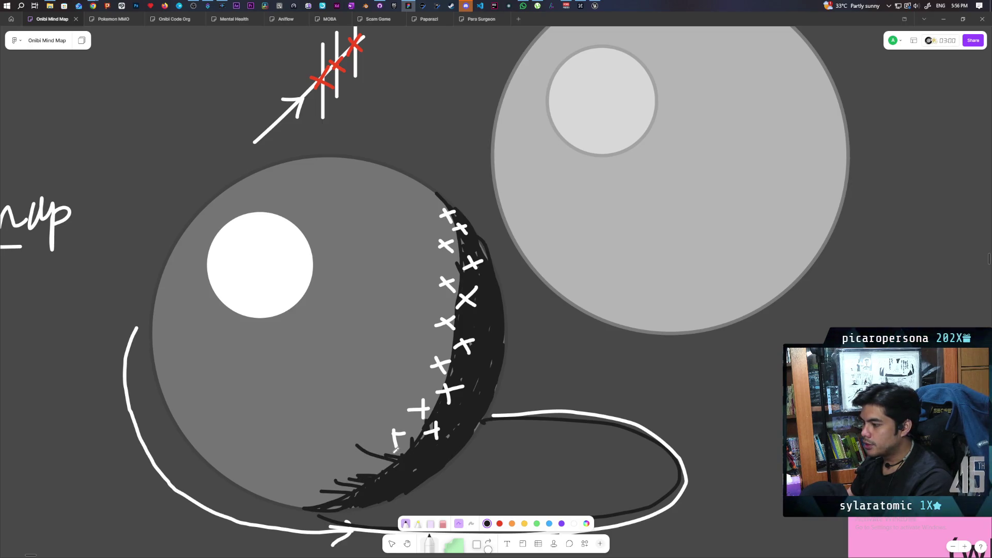
mouse_move(416, 387)
left_mouse_down()
mouse_move(447, 398)
mouse_move(449, 383)
left_mouse_up()
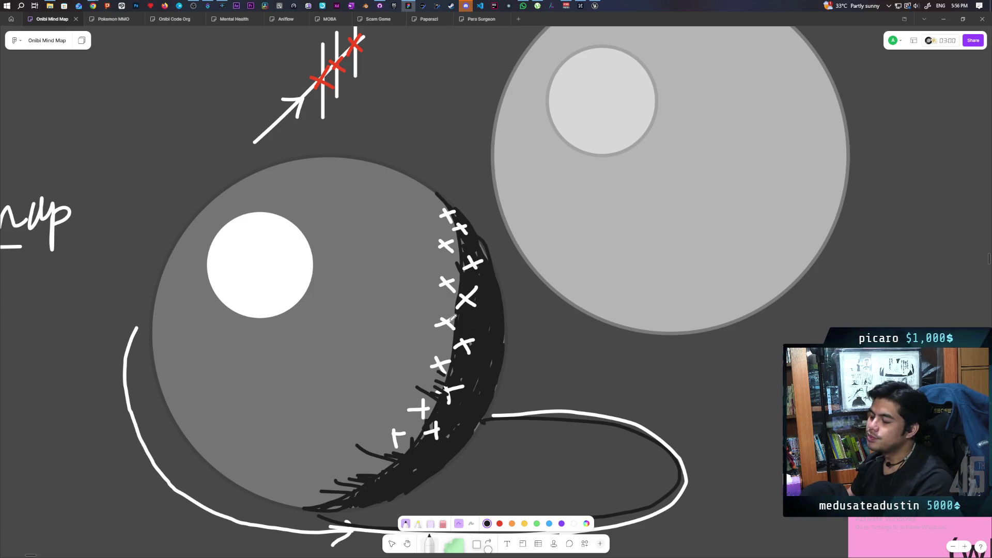
Add more short black hatch strokes further along the crescent shadow.
left_click_drag(510, 347, 531, 401)
scroll(531, 401, "down", 1)
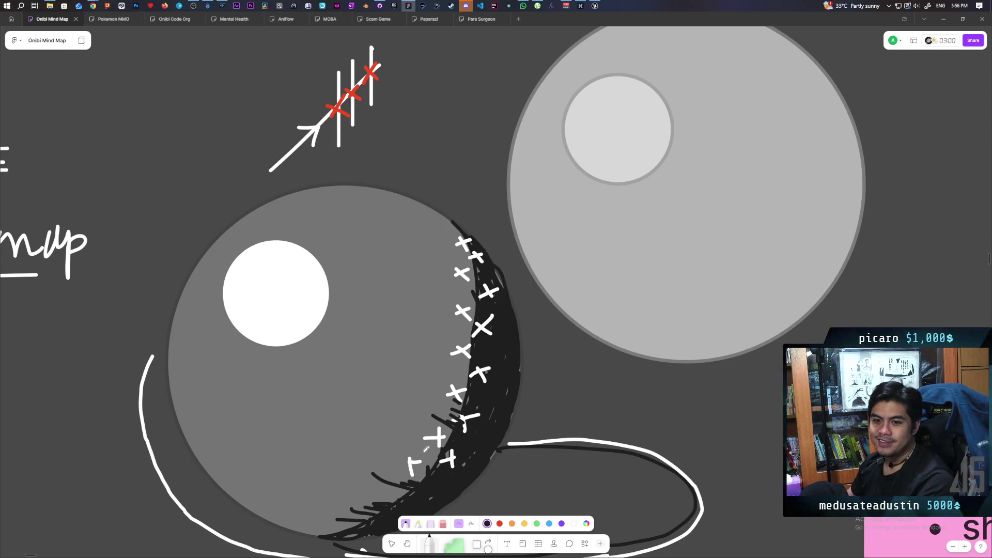
mouse_move(426, 449)
left_mouse_down()
mouse_move(574, 380)
mouse_move(622, 387)
left_mouse_up()
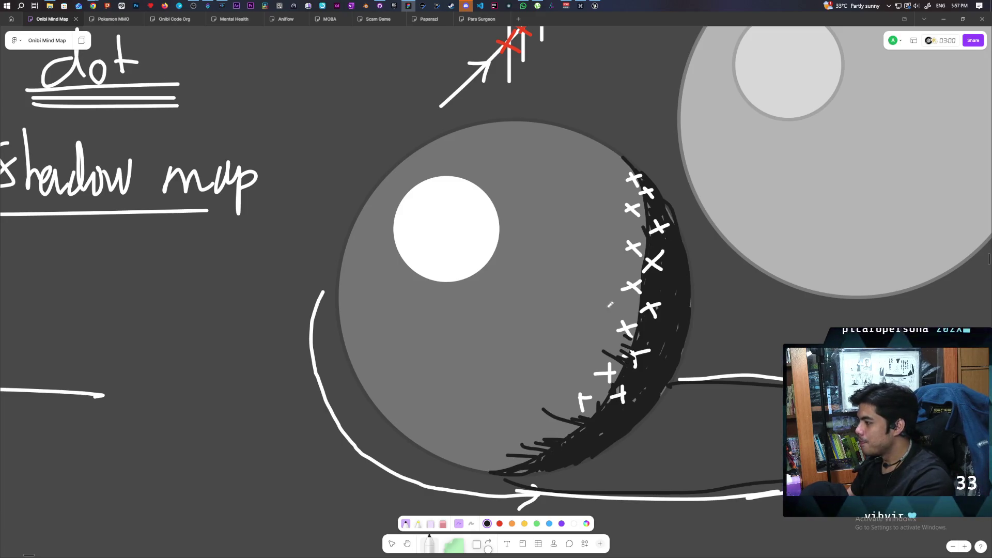
left_click_drag(618, 309, 644, 320)
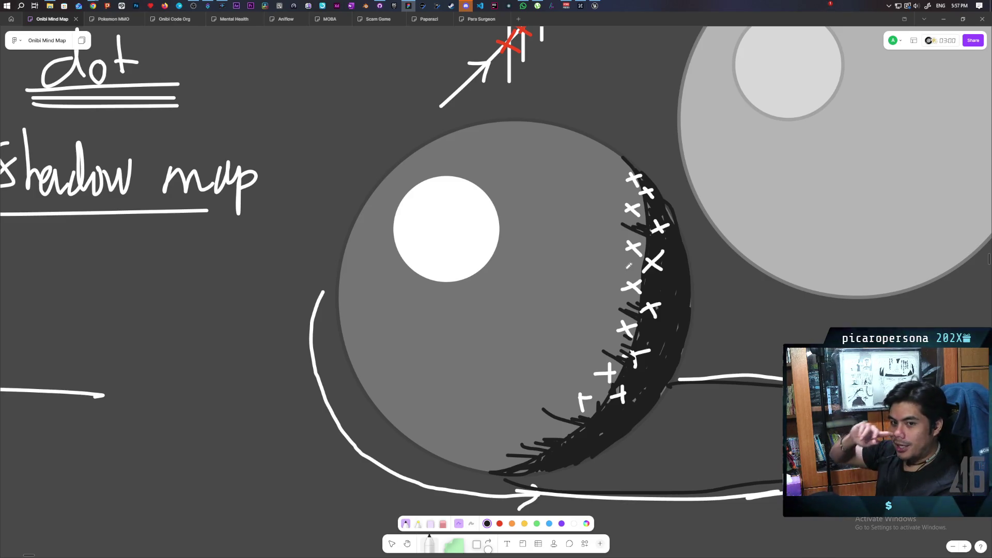
Switch the pen to white and handwrite 'shadow acne' below 'Shadow map'.
scroll(566, 290, "left", 5)
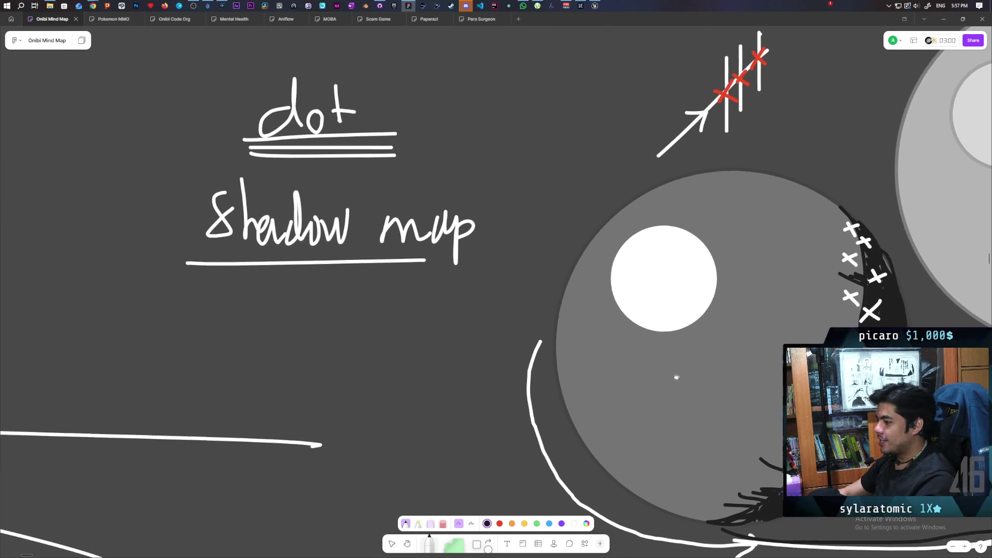
scroll(674, 383, "down", 1)
left_click(574, 523)
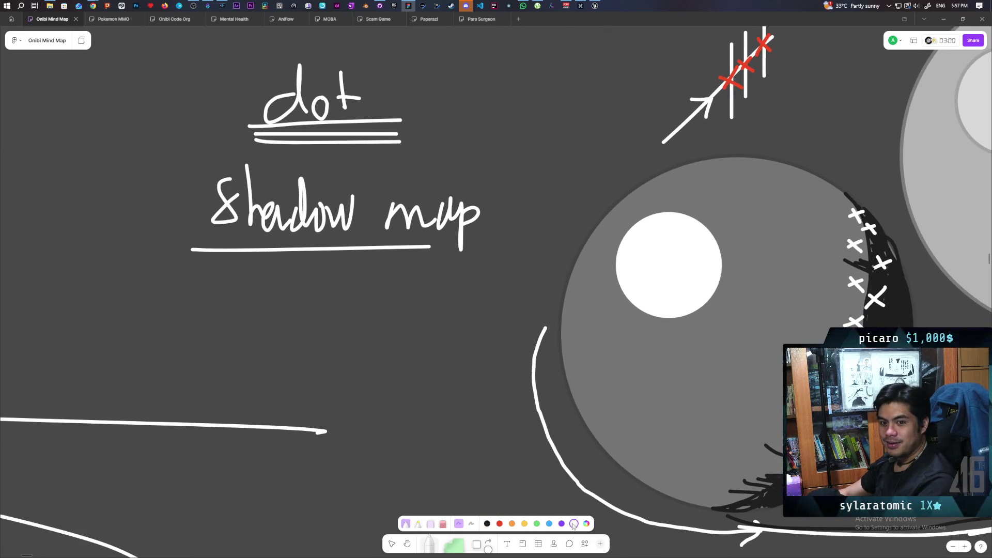
scroll(586, 403, "up", 2)
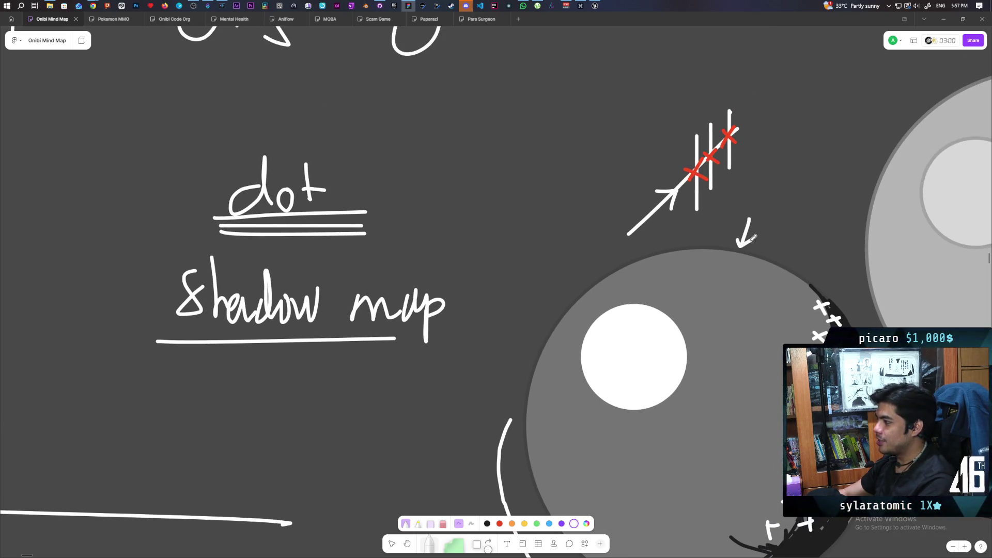
scroll(670, 337, "left", 2)
scroll(670, 336, "down", 1)
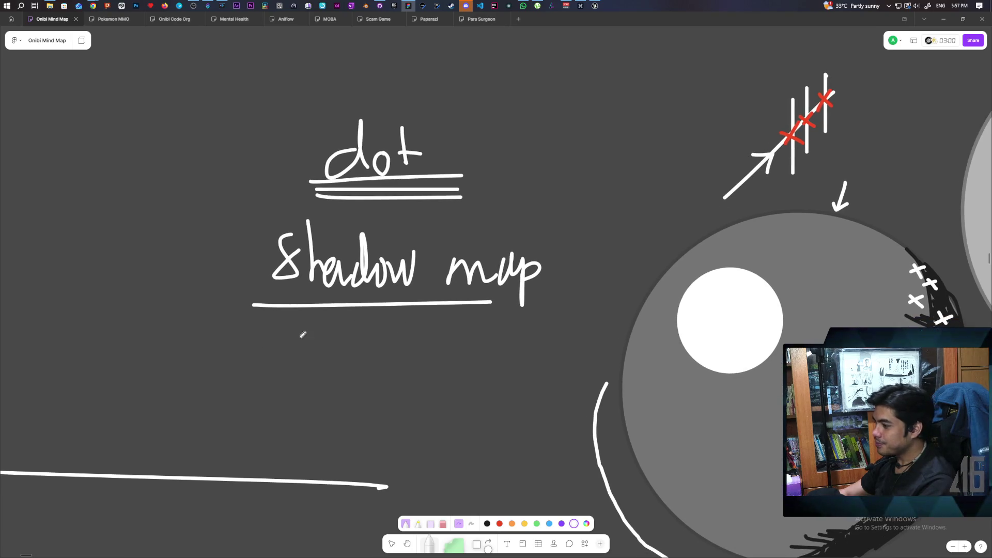
left_click_drag(278, 329, 265, 356)
mouse_move(284, 319)
left_mouse_down()
mouse_move(285, 359)
mouse_move(312, 359)
mouse_move(356, 336)
mouse_move(450, 352)
mouse_move(498, 333)
mouse_move(507, 361)
left_mouse_up()
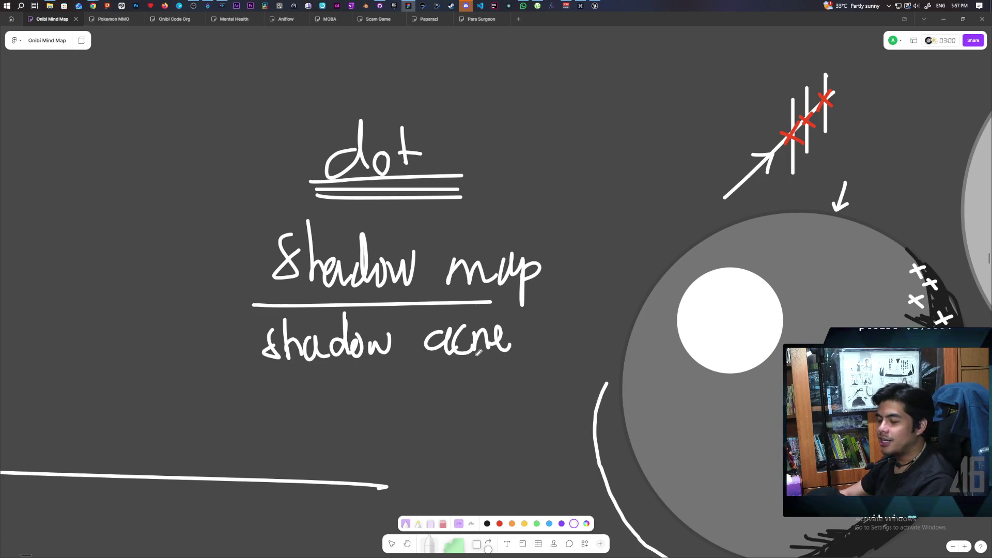
Draw a freehand underline beneath the 'shadow acne' note.
scroll(639, 337, "right", 3)
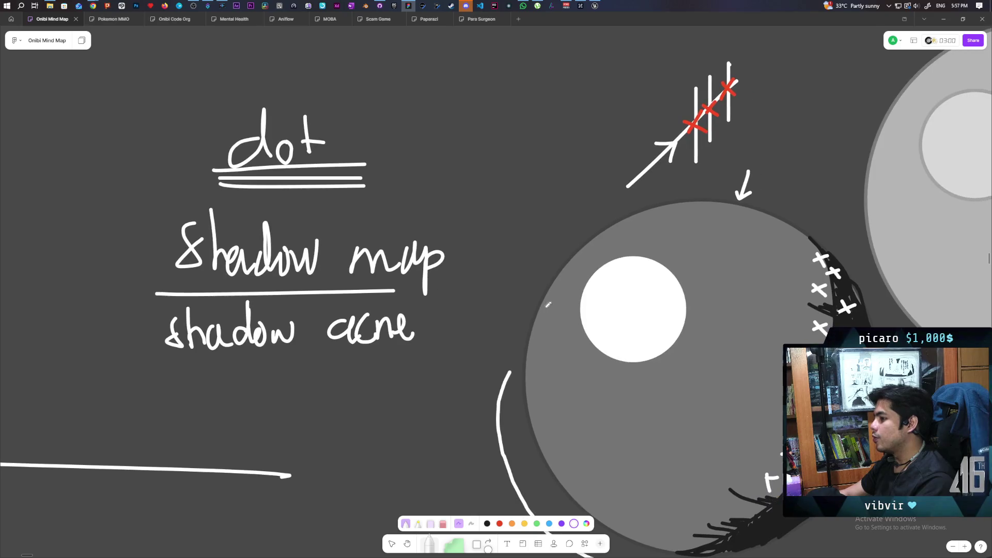
scroll(635, 264, "right", 5)
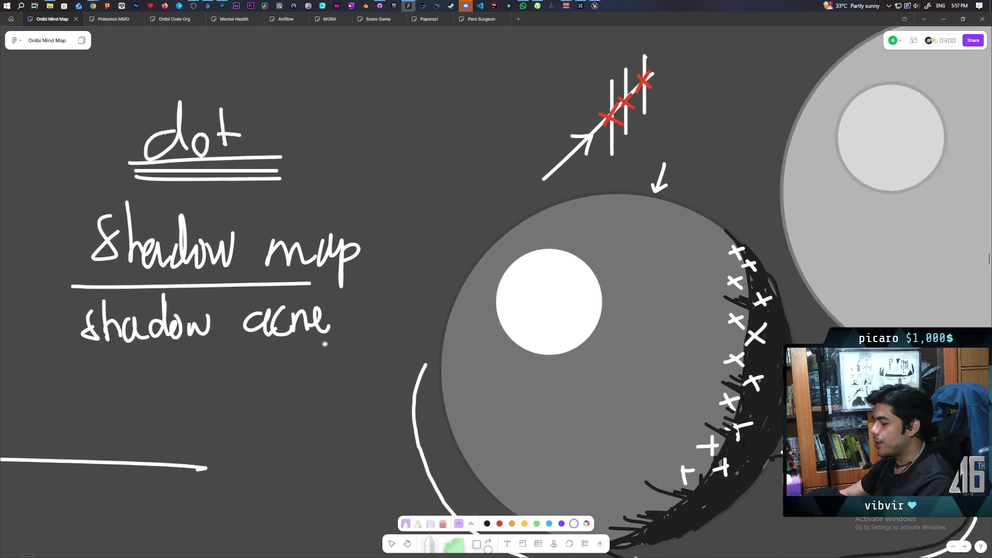
scroll(529, 328, "down", 2)
scroll(529, 204, "left", 2)
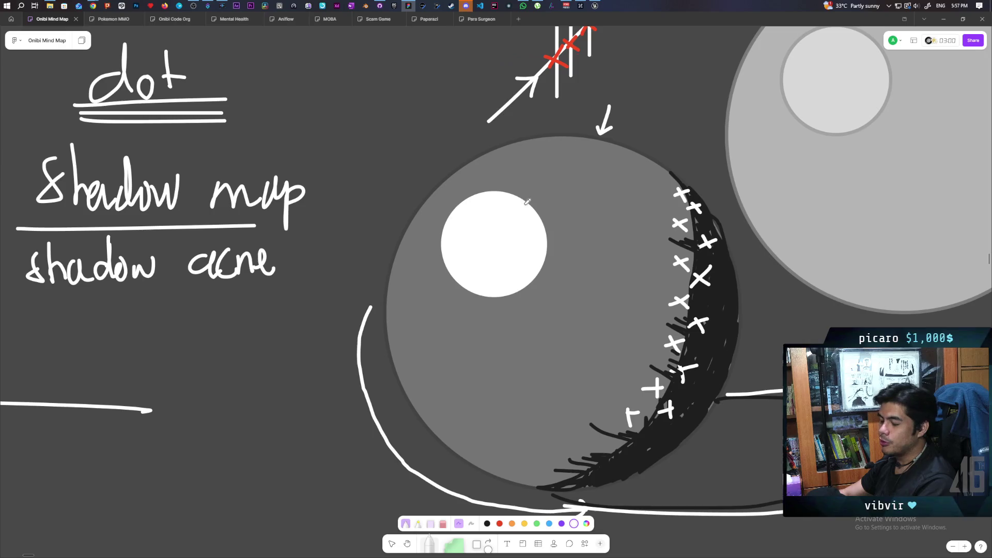
scroll(545, 421, "left", 3)
scroll(683, 430, "up", 2)
scroll(501, 350, "left", 3)
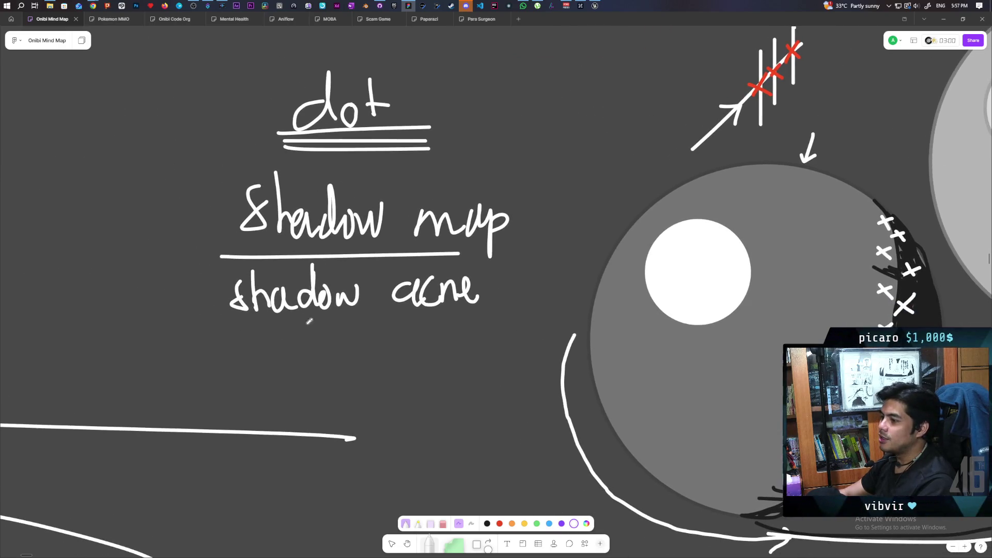
left_click_drag(228, 325, 488, 335)
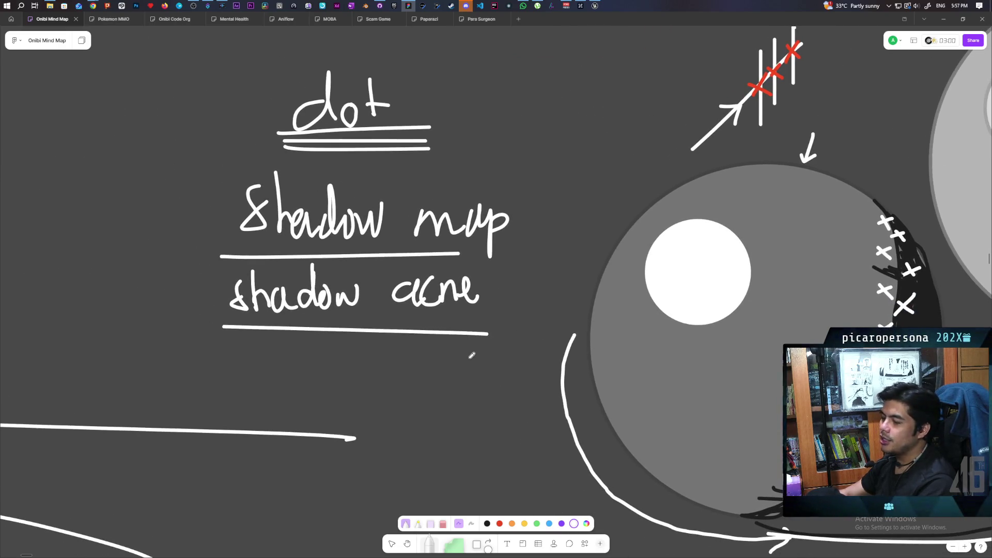
scroll(460, 330, "left", 2)
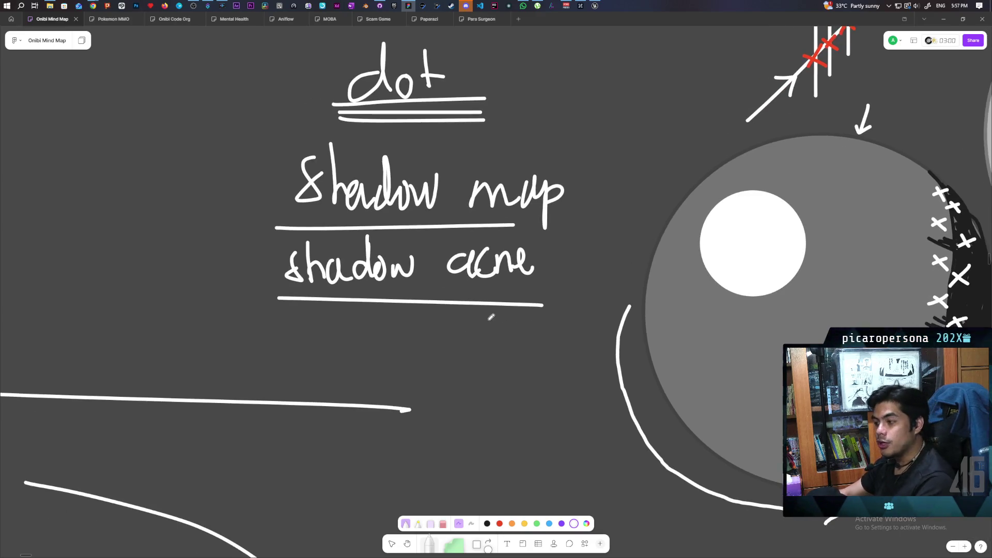
scroll(439, 351, "left", 4)
Handwrite 'shadow bias' below 'shadow acne' and underline it.
mouse_move(397, 350)
left_mouse_down()
mouse_move(407, 370)
mouse_move(431, 373)
mouse_move(448, 362)
mouse_move(474, 373)
mouse_move(487, 356)
mouse_move(508, 372)
mouse_move(518, 354)
mouse_move(557, 367)
mouse_move(578, 355)
mouse_move(584, 366)
mouse_move(613, 349)
mouse_move(625, 365)
left_mouse_up()
left_click_drag(383, 392, 597, 383)
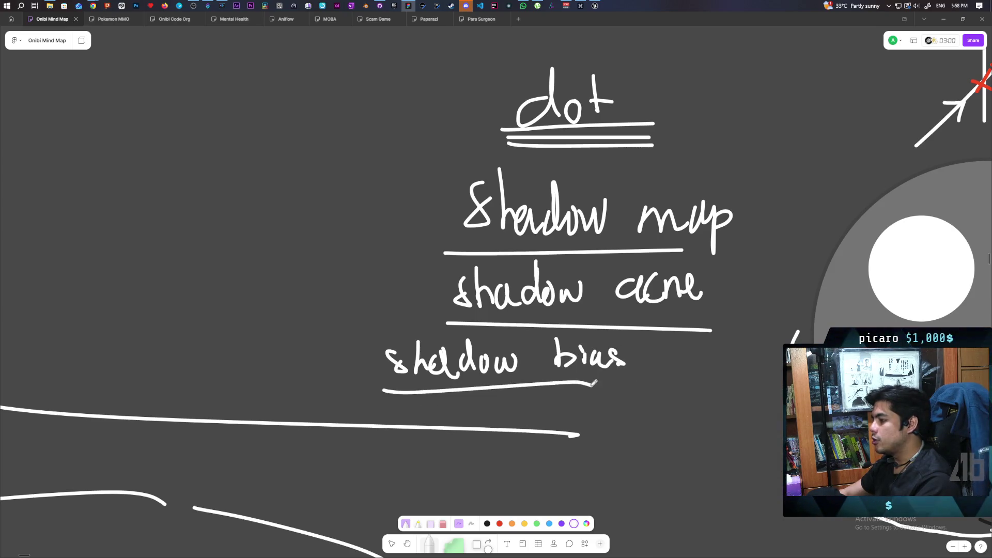
scroll(704, 347, "right", 10)
scroll(538, 355, "left", 3)
scroll(539, 355, "down", 2)
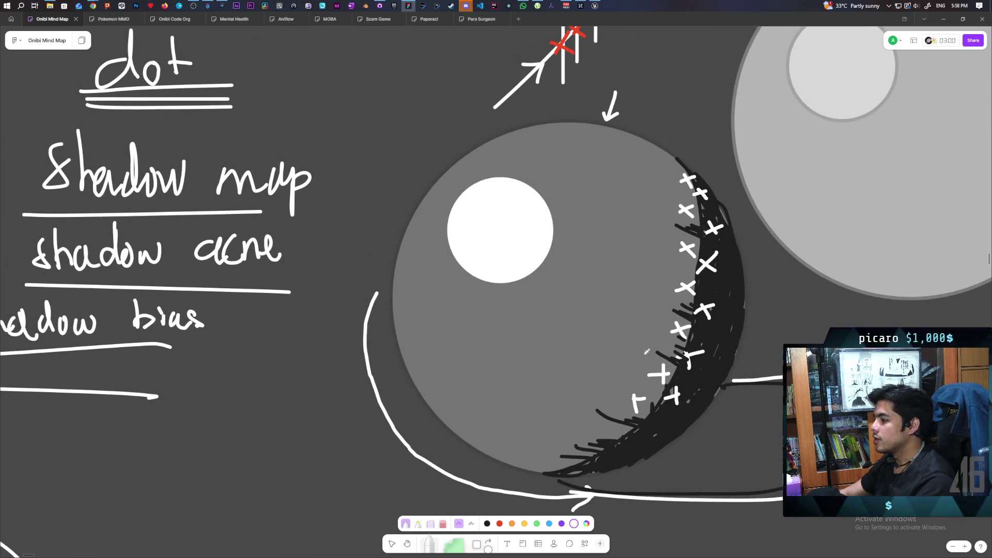
scroll(632, 297, "up", 4)
Review the sphere diagram, then open the newly uploaded image notification in Discord.
scroll(638, 289, "left", 3)
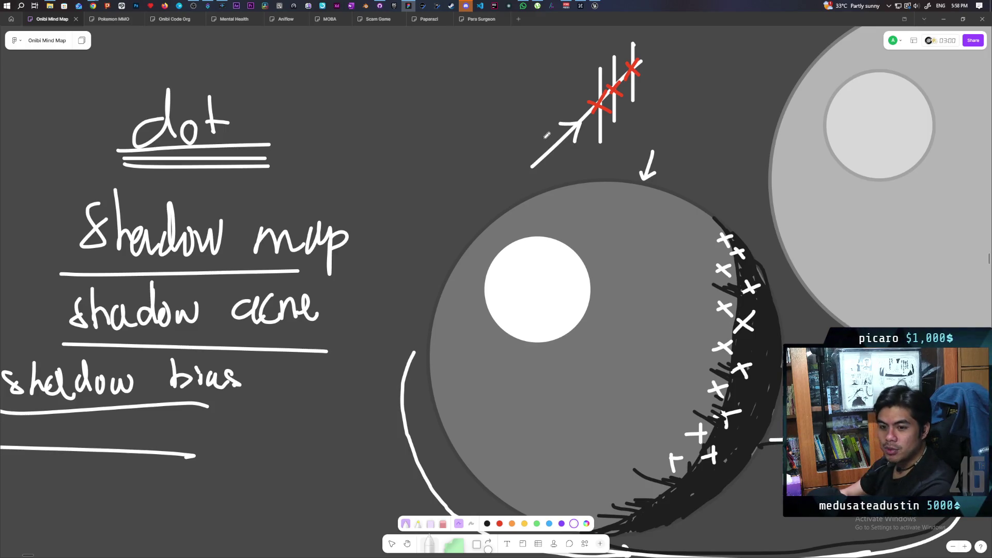
scroll(271, 408, "left", 2)
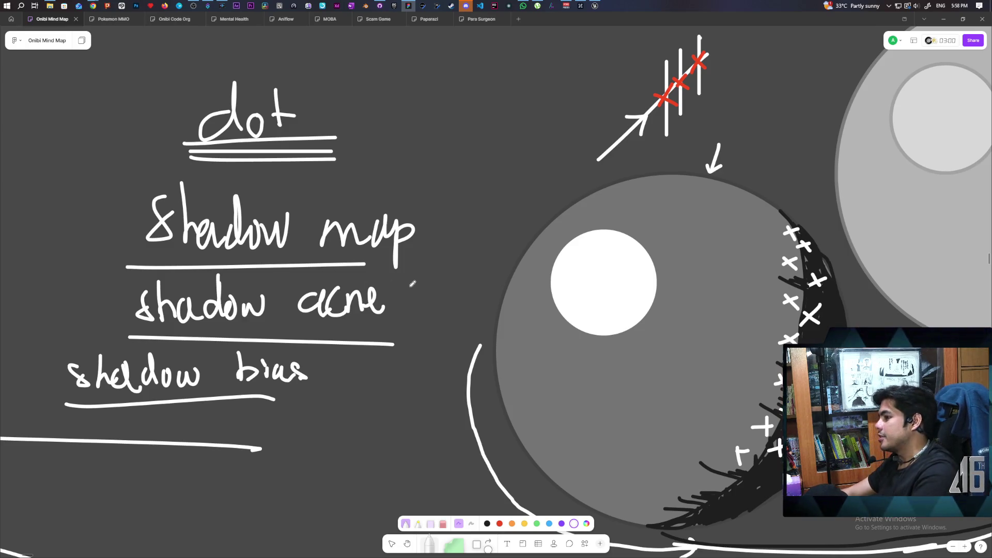
scroll(410, 284, "right", 3)
scroll(409, 284, "down", 1)
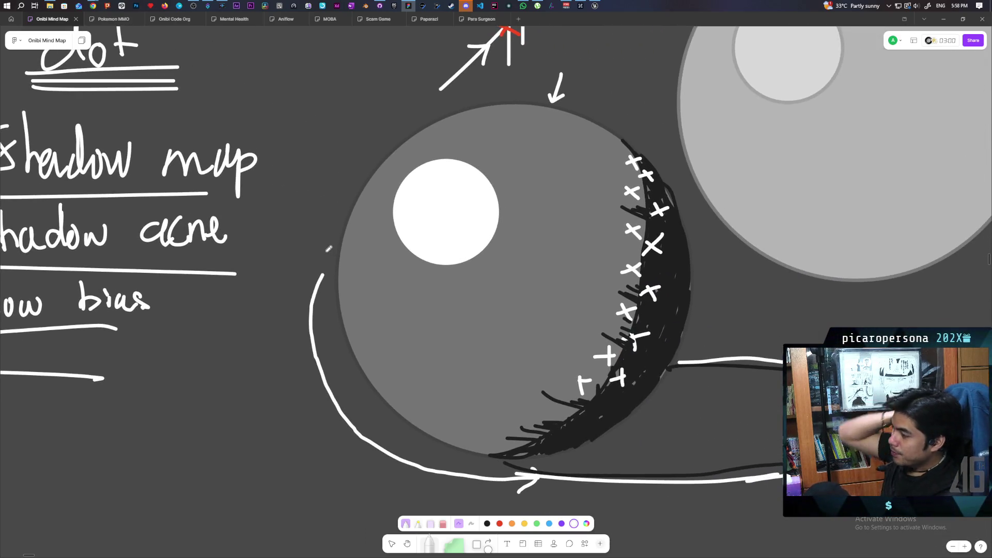
scroll(328, 210, "down", 5)
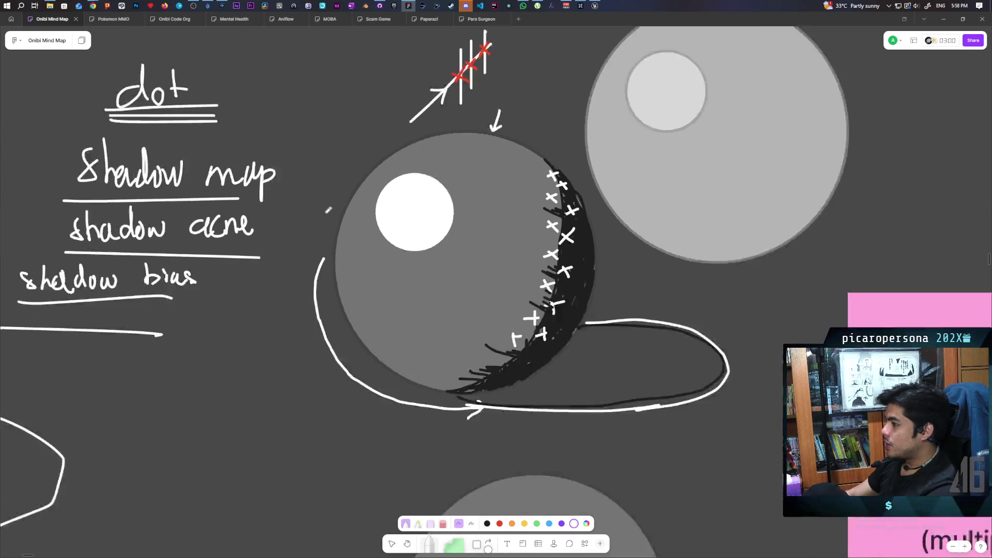
scroll(505, 248, "right", 1)
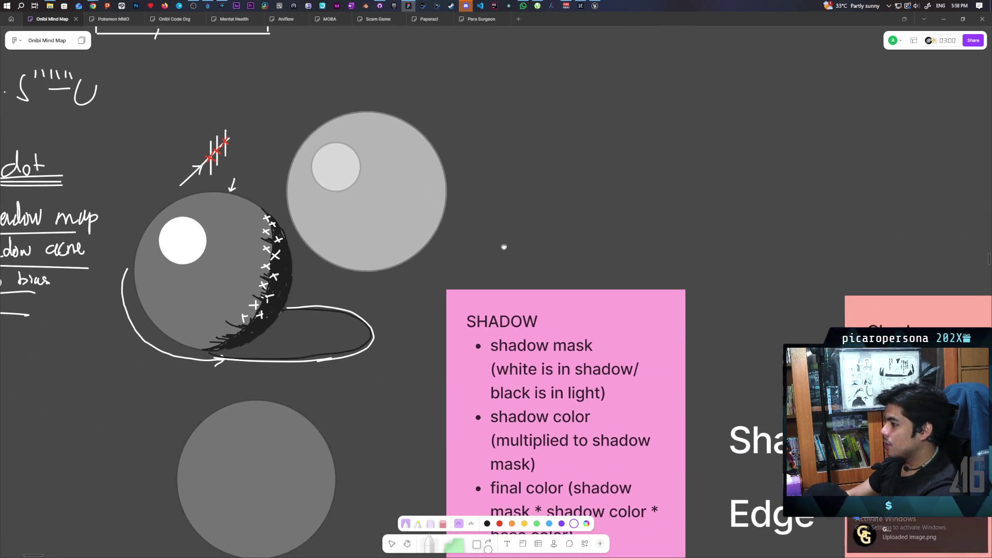
left_click(905, 540)
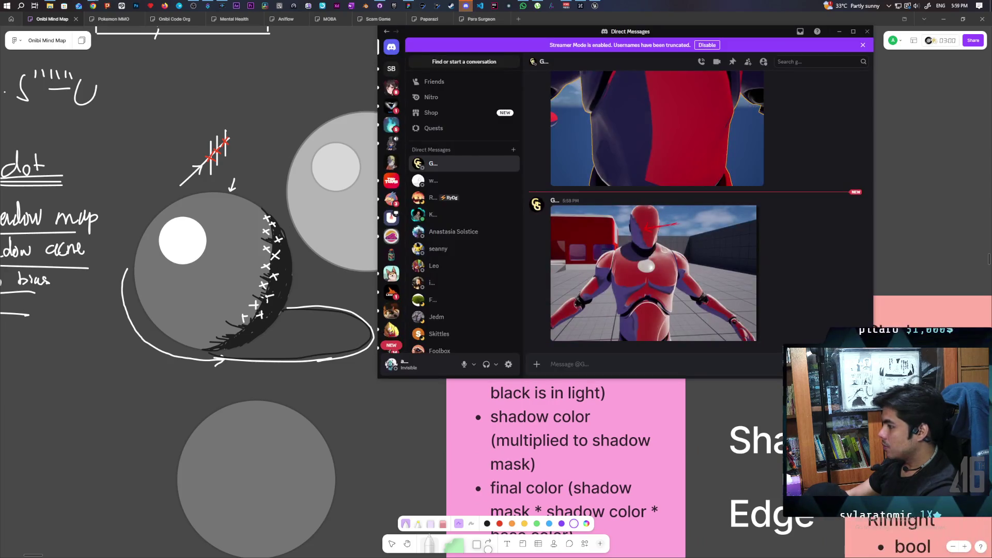
Enlarge the uploaded red-and-purple character render, close the viewer, and minimize Discord.
left_click(648, 250)
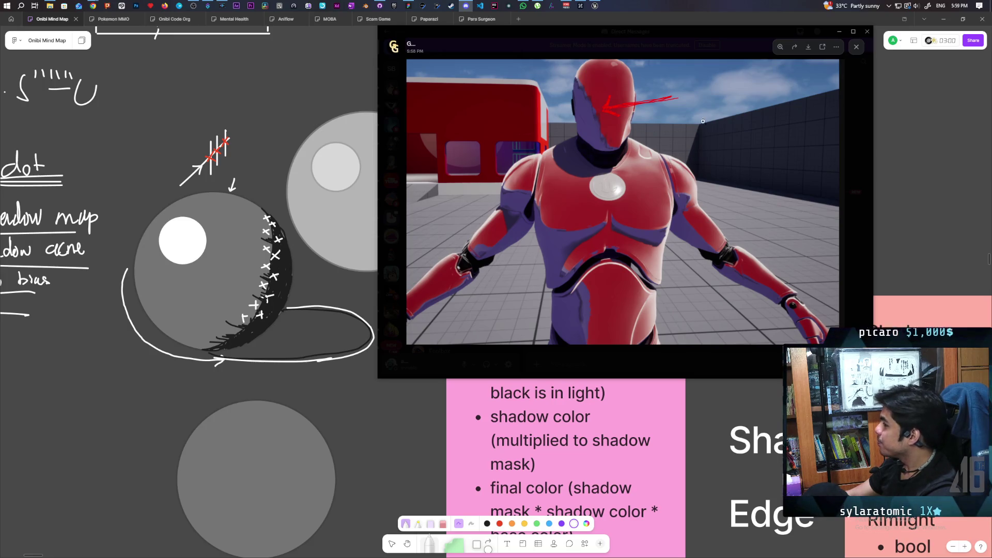
left_click(857, 48)
left_click(839, 32)
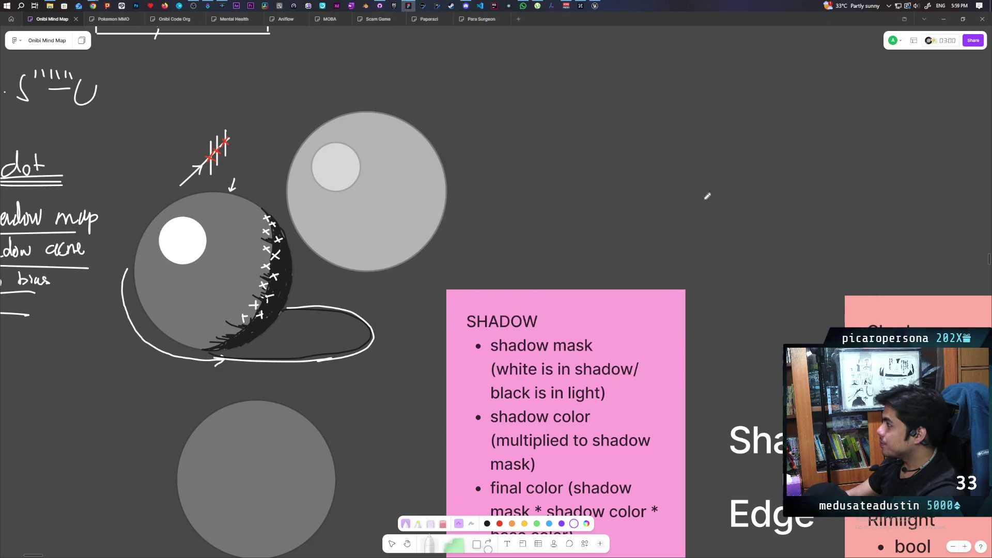
Scroll around the board past the shader notes.
scroll(672, 194, "down", 10)
scroll(610, 233, "right", 5)
scroll(610, 233, "down", 3)
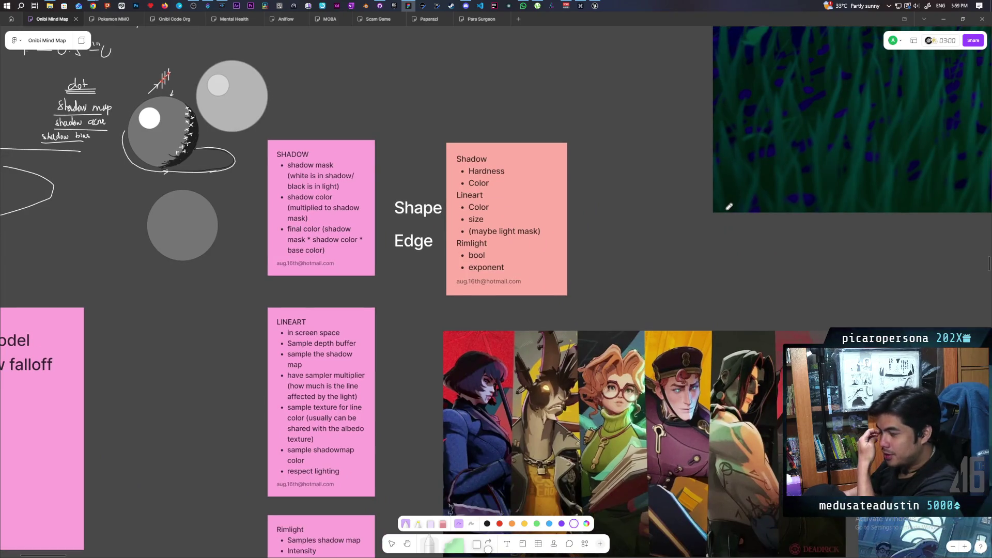
scroll(498, 181, "up", 6)
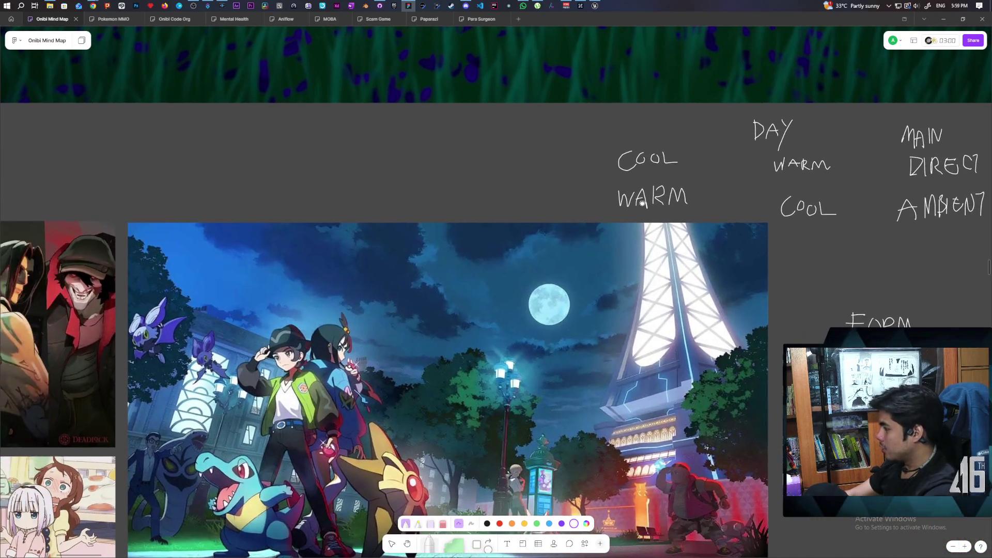
scroll(642, 203, "left", 12)
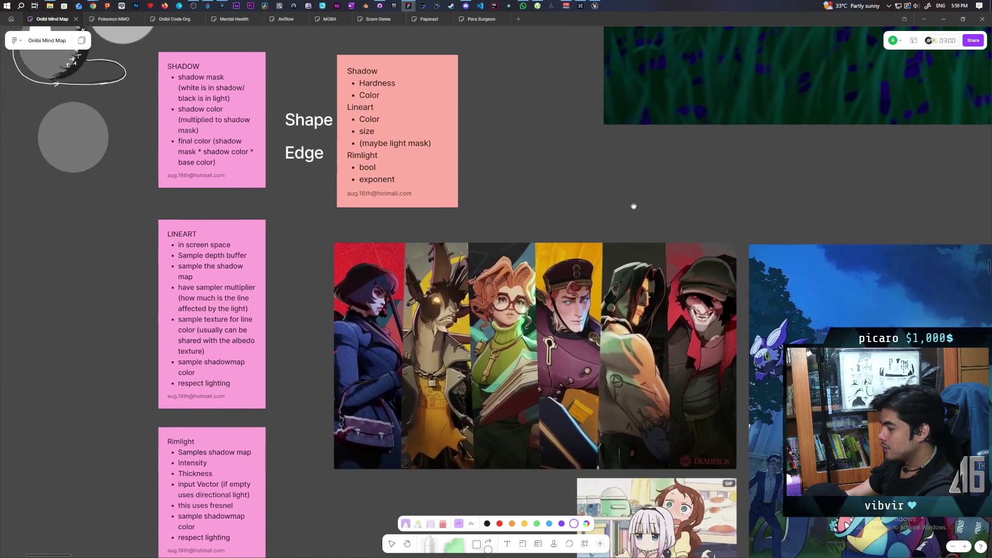
scroll(496, 172, "left", 8)
scroll(496, 172, "up", 3)
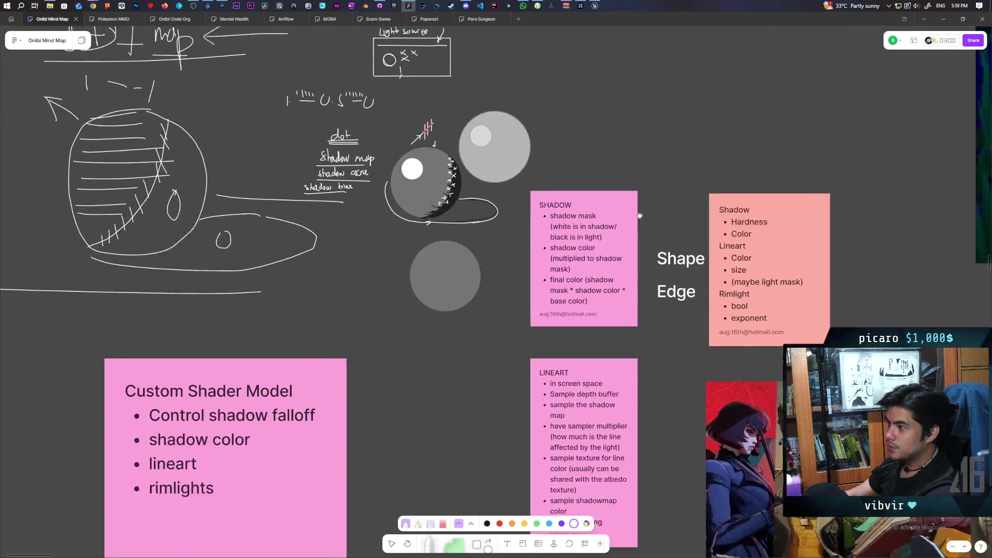
scroll(604, 207, "right", 5)
scroll(604, 207, "down", 2)
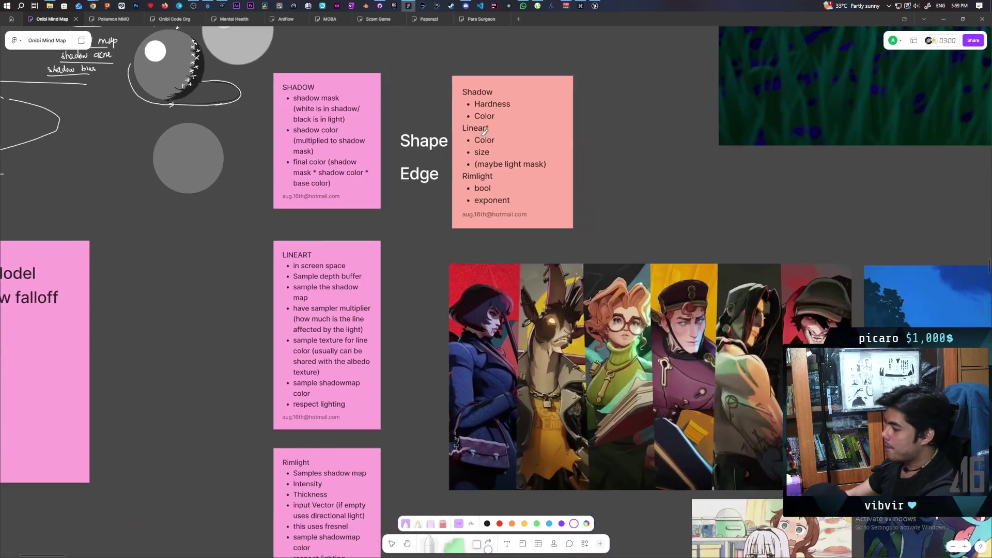
scroll(660, 248, "up", 3, "ctrl")
scroll(710, 261, "right", 3)
scroll(709, 261, "down", 3)
scroll(509, 171, "up", 1, "ctrl")
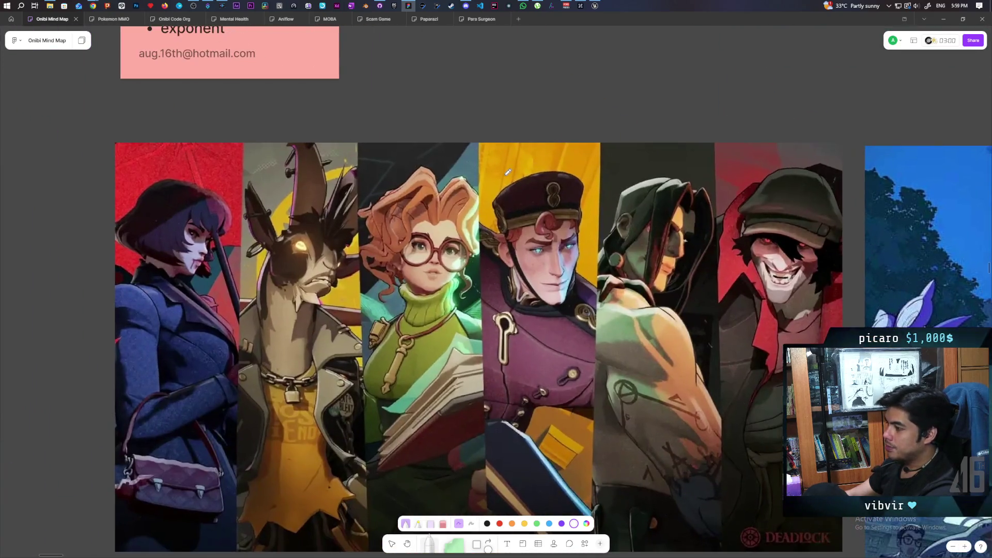
scroll(509, 171, "up", 1, "ctrl")
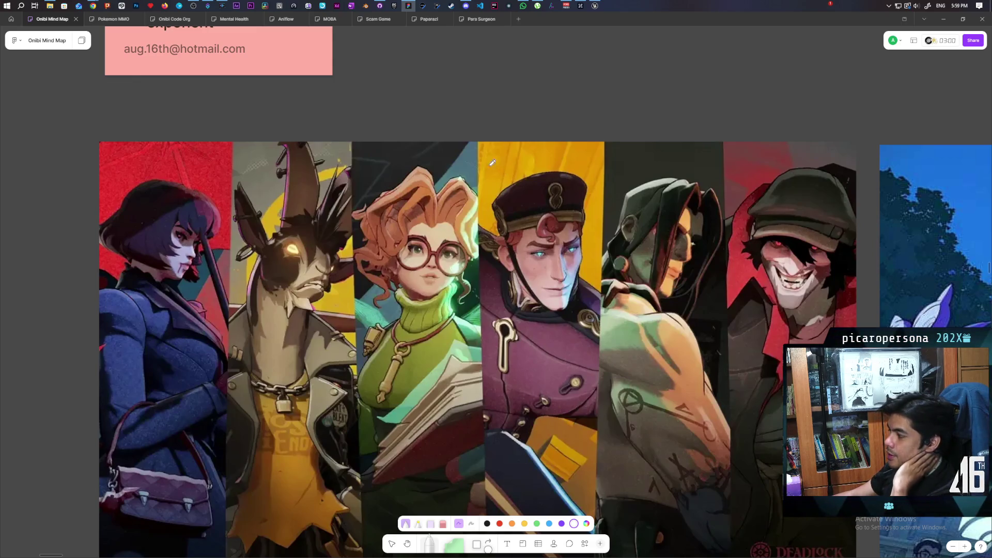
scroll(496, 165, "up", 8)
scroll(496, 166, "left", 12)
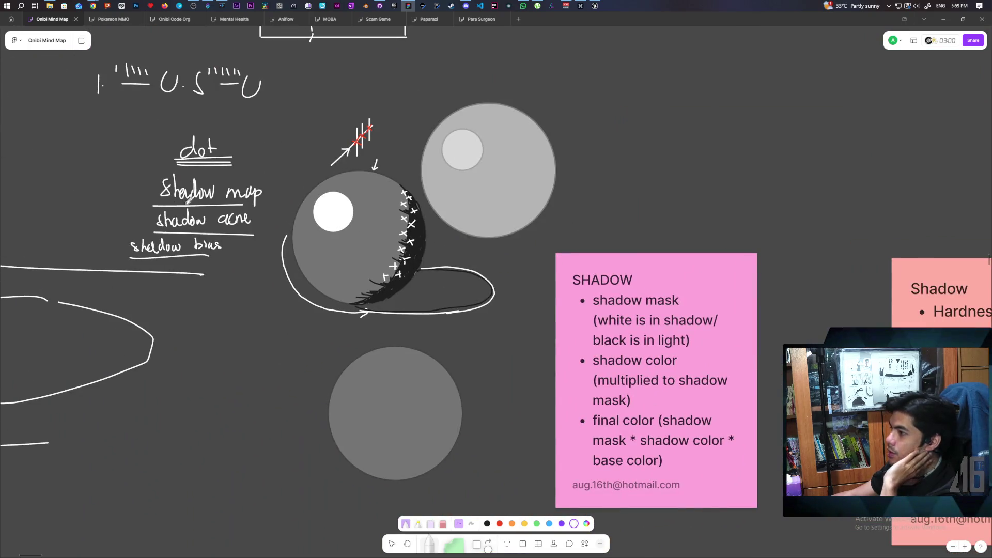
scroll(256, 219, "up", 1)
Pan past the Light source sketch and zoom in on the Deadlock character artwork.
left_click_drag(257, 219, 249, 284)
scroll(272, 361, "down", 2)
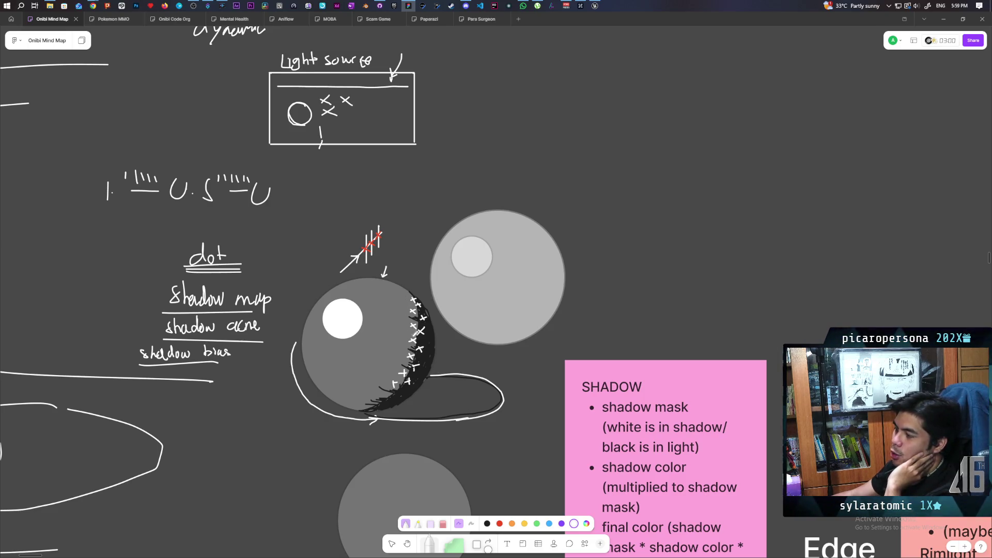
scroll(592, 252, "right", 15)
scroll(592, 251, "down", 10)
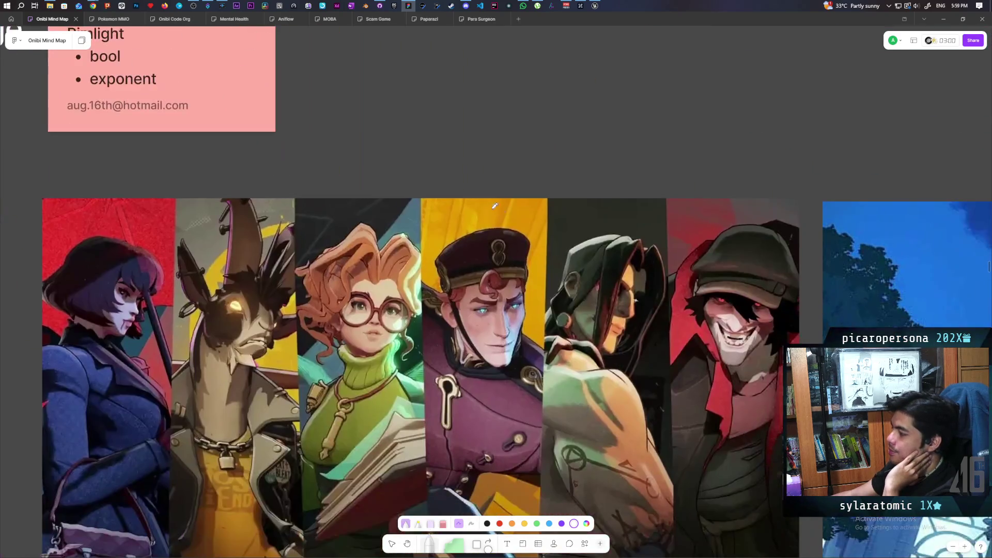
scroll(590, 253, "left", 2)
scroll(590, 253, "up", 1)
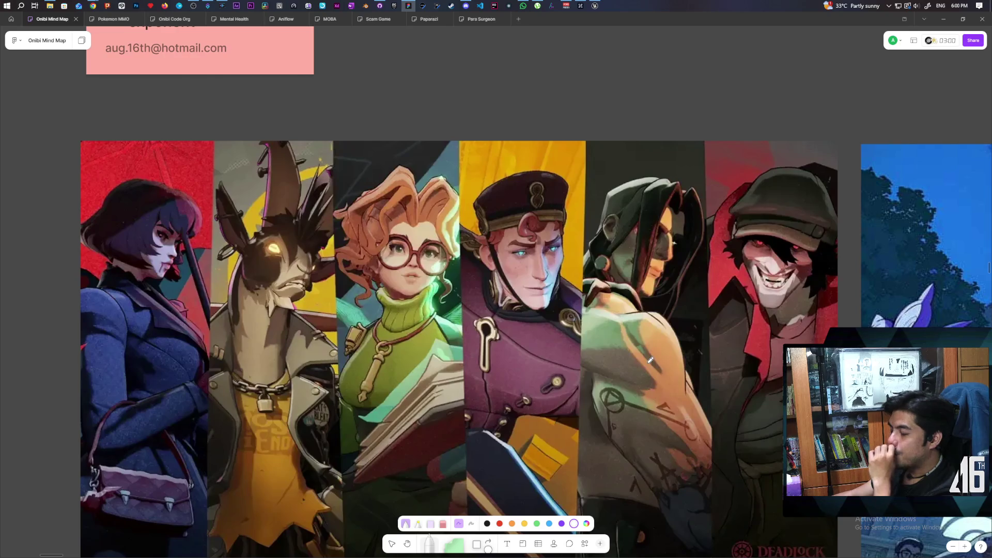
scroll(568, 290, "right", 5)
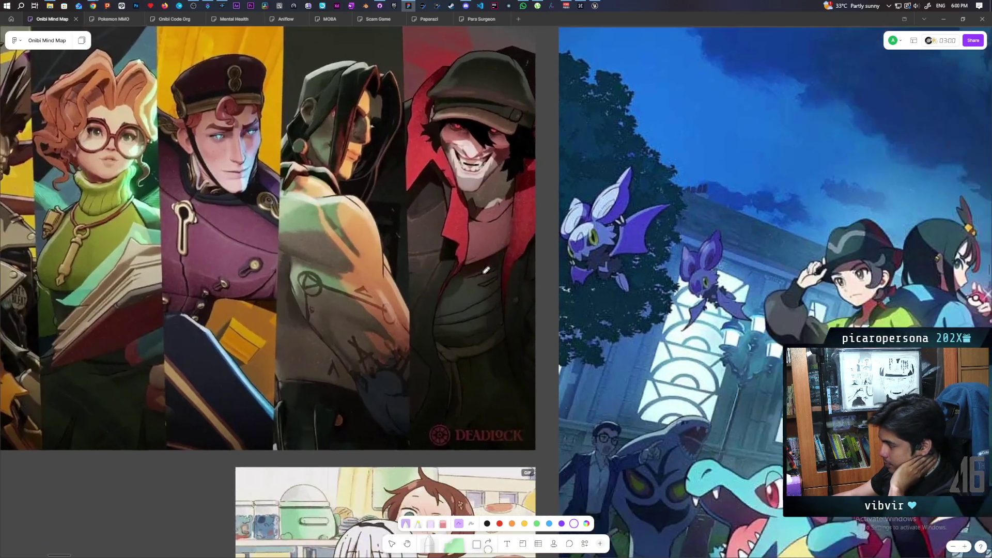
scroll(498, 222, "up", 3)
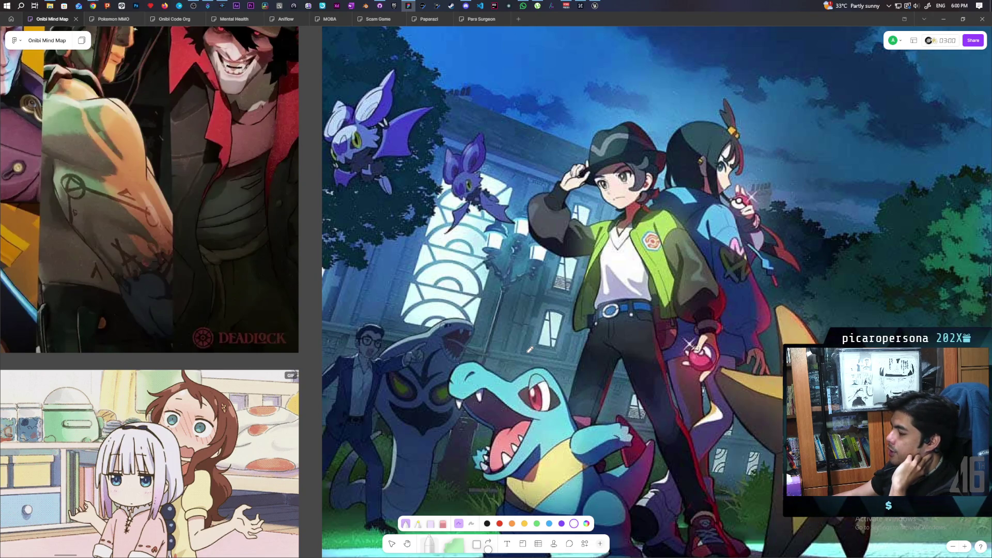
scroll(527, 336, "down", 3)
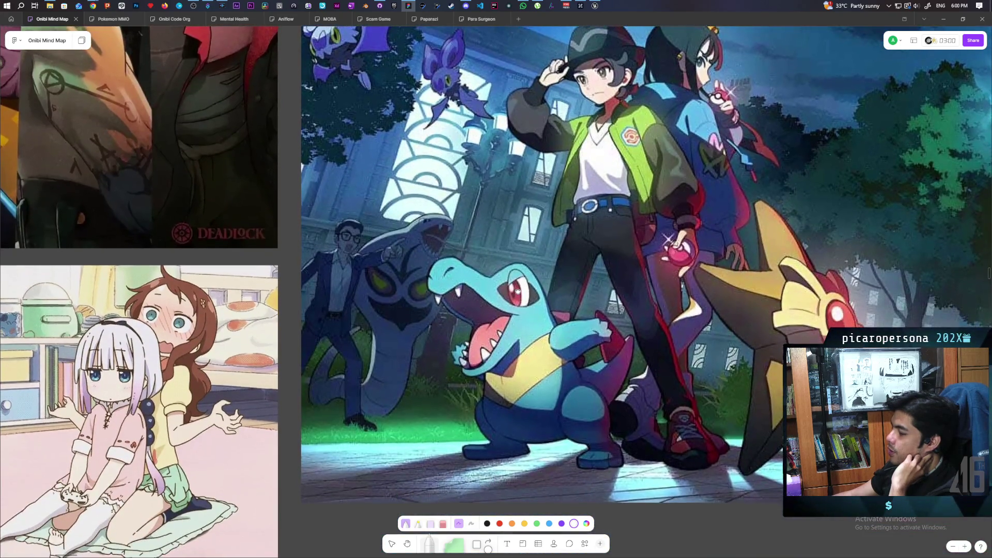
scroll(518, 292, "up", 1)
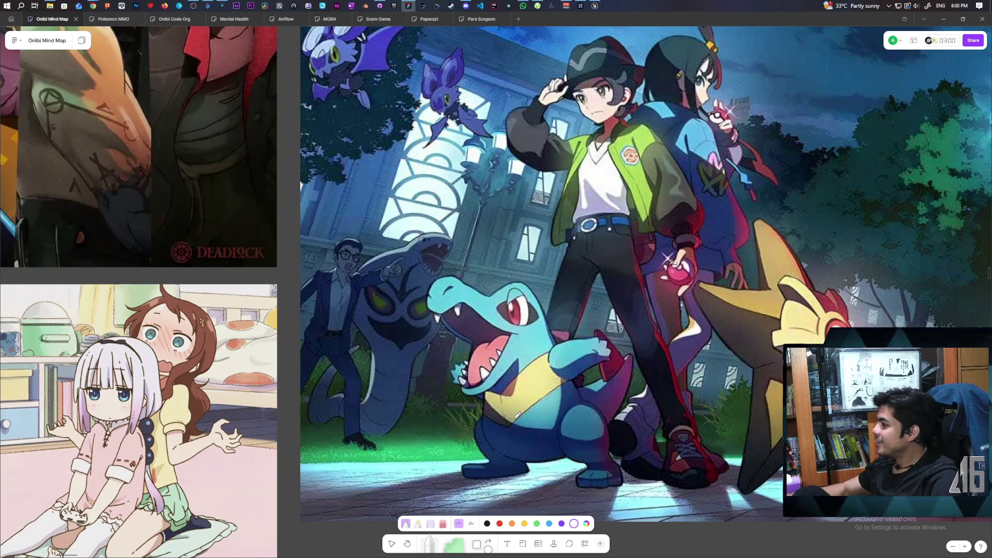
scroll(617, 264, "right", 5)
scroll(617, 263, "down", 2)
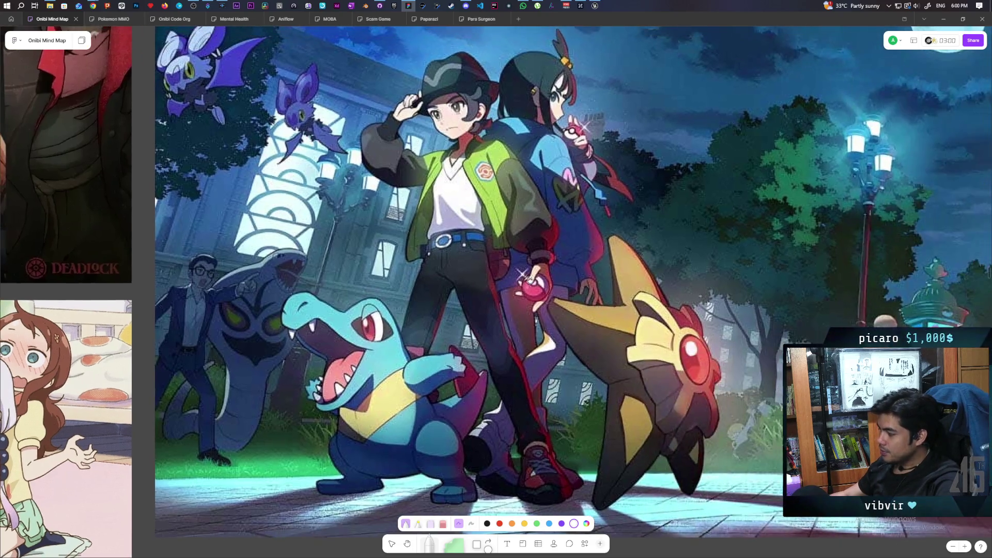
scroll(495, 213, "up", 1)
scroll(495, 214, "left", 2)
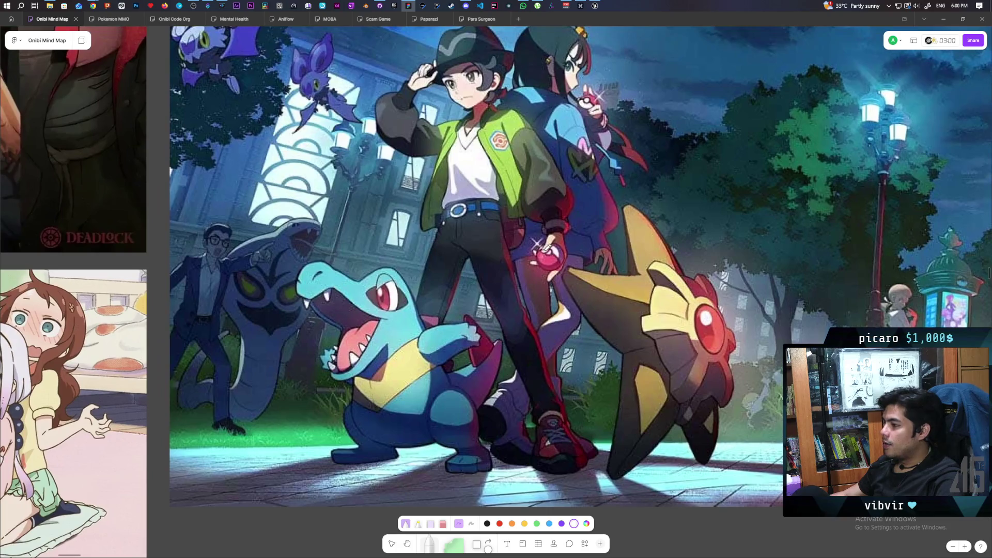
scroll(494, 331, "down", 5)
scroll(494, 332, "up", 2)
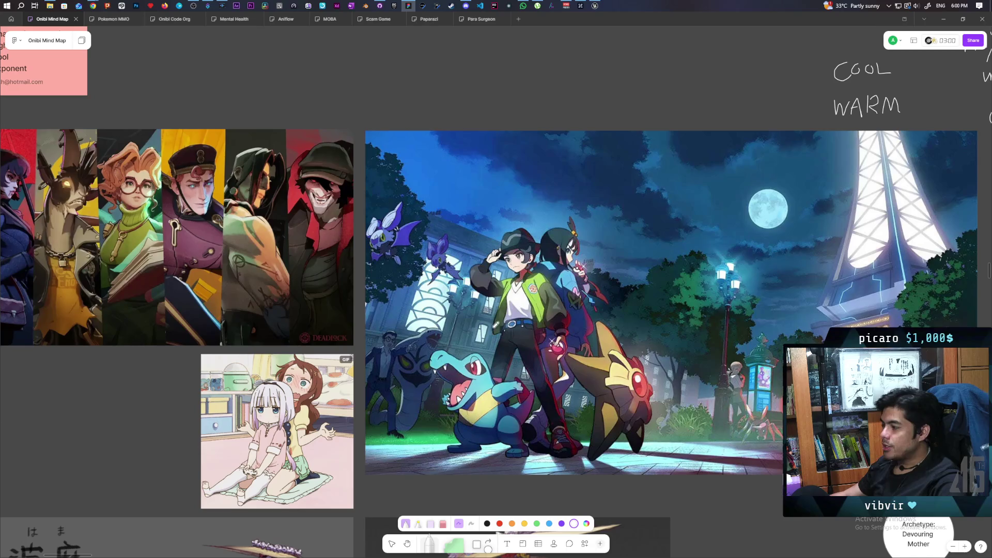
Navigate from the reference images to the shaded sphere sketches and zoom in on them.
scroll(501, 308, "left", 5)
scroll(501, 307, "up", 1)
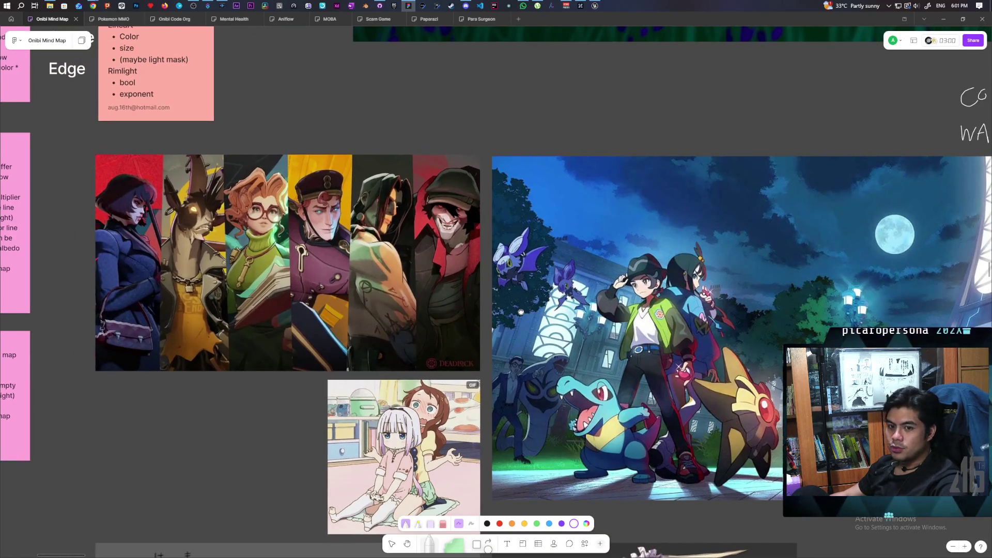
left_click_drag(520, 311, 515, 310)
scroll(514, 310, "down", 1)
scroll(514, 310, "right", 2)
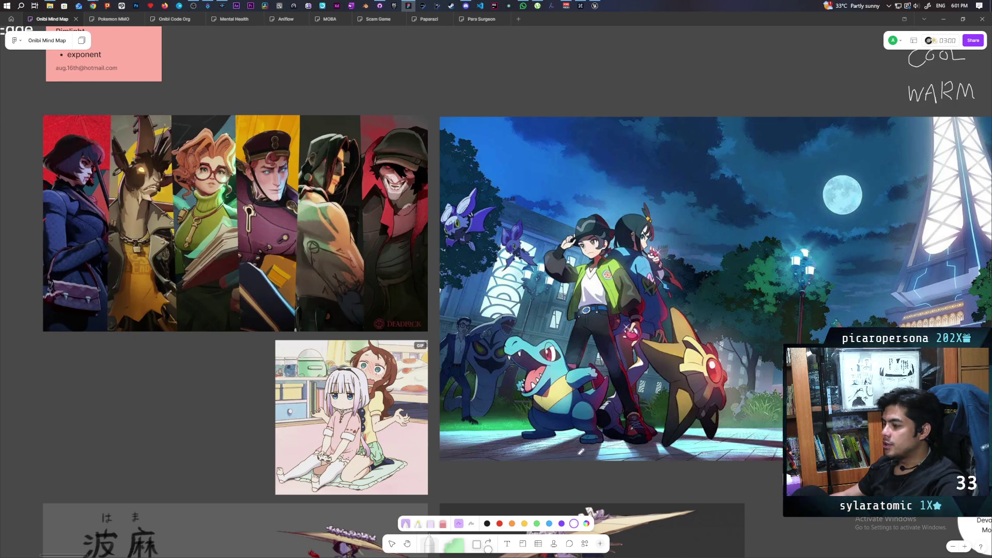
scroll(581, 449, "up", 3)
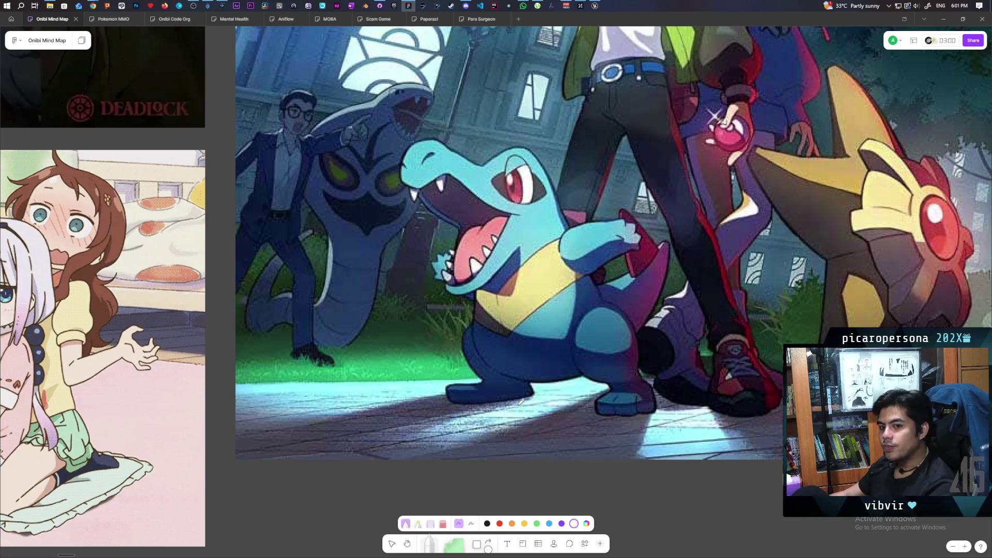
scroll(437, 248, "up", 3)
scroll(437, 248, "left", 8)
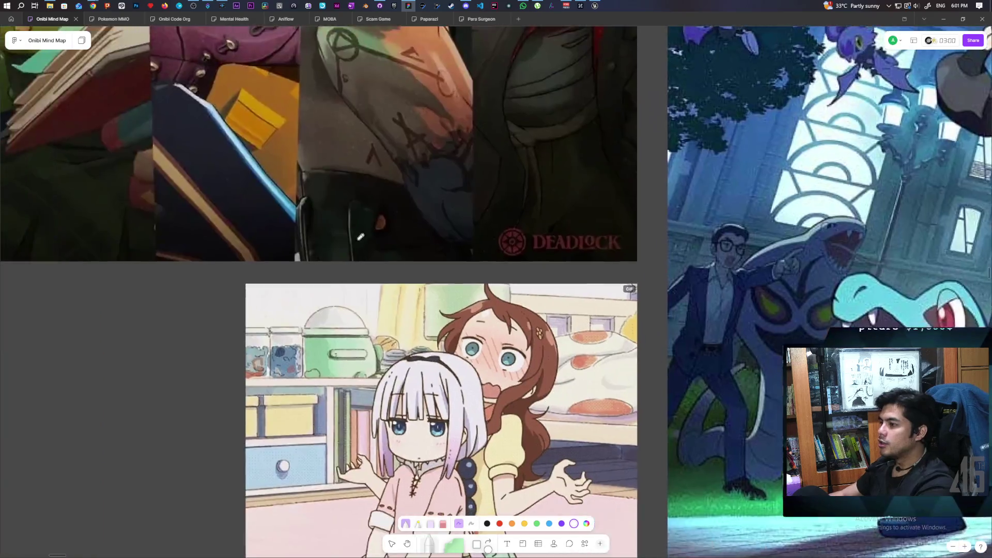
scroll(437, 248, "down", 10)
scroll(474, 343, "left", 5)
scroll(438, 336, "down", 3, "ctrl")
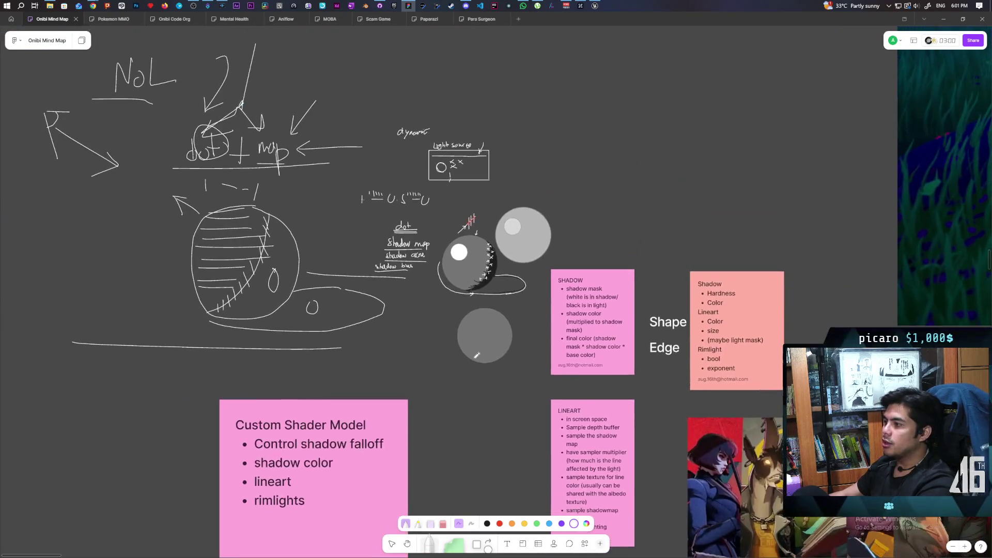
scroll(469, 375, "up", 10)
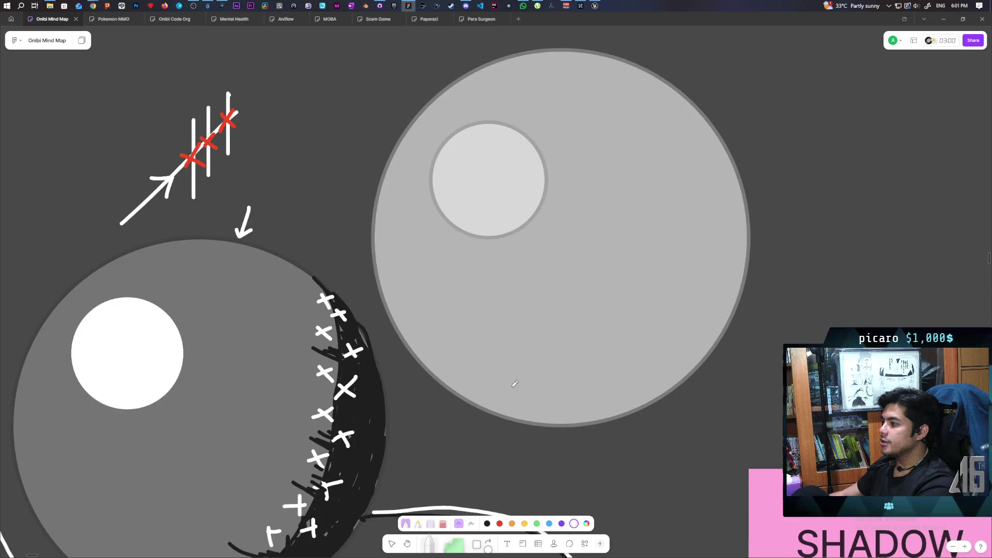
Select the dark grey sphere with its white highlight and drag a copy to the right.
scroll(513, 380, "down", 3)
scroll(512, 296, "left", 1)
scroll(465, 278, "up", 2)
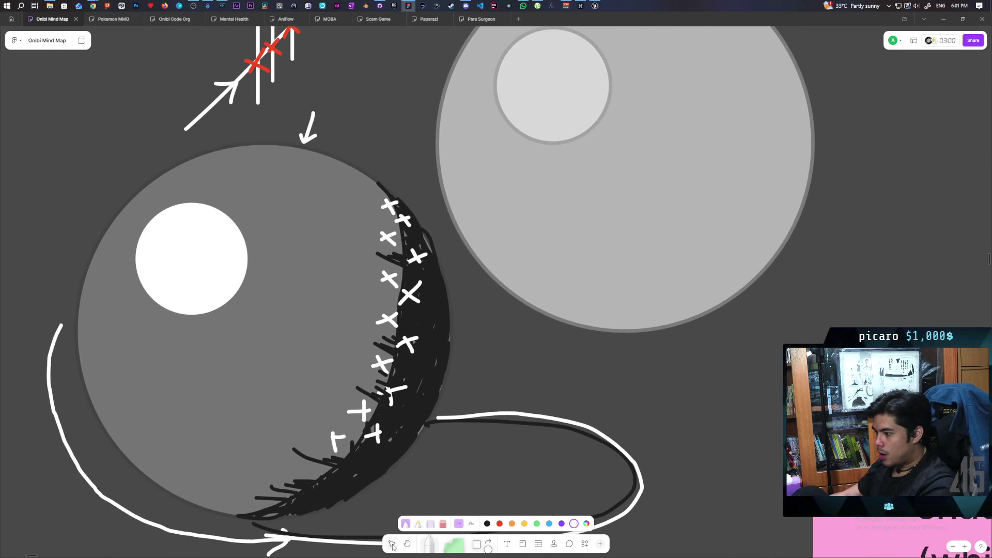
key("v")
mouse_move(100, 187)
left_mouse_down()
mouse_move(186, 255)
mouse_move(248, 269)
left_mouse_up()
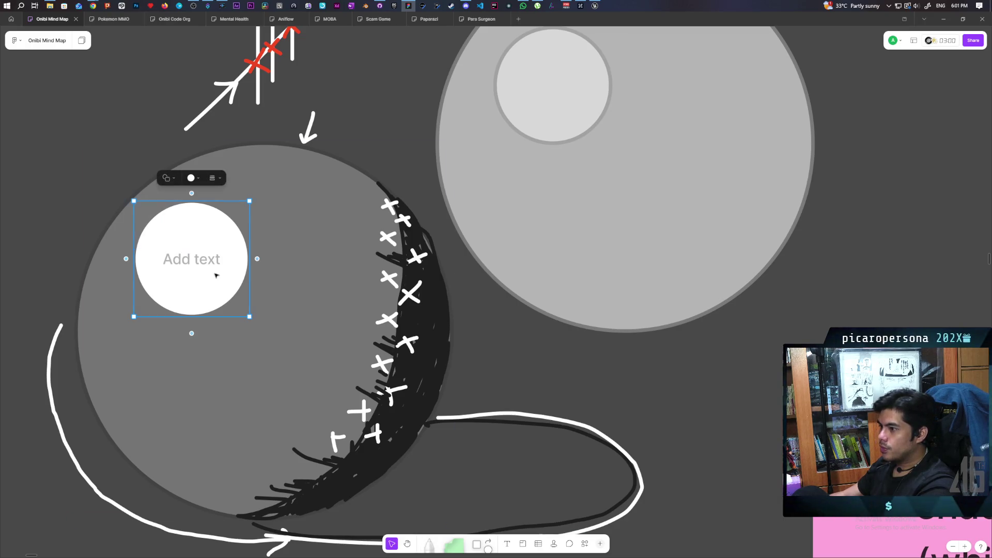
left_click(104, 270)
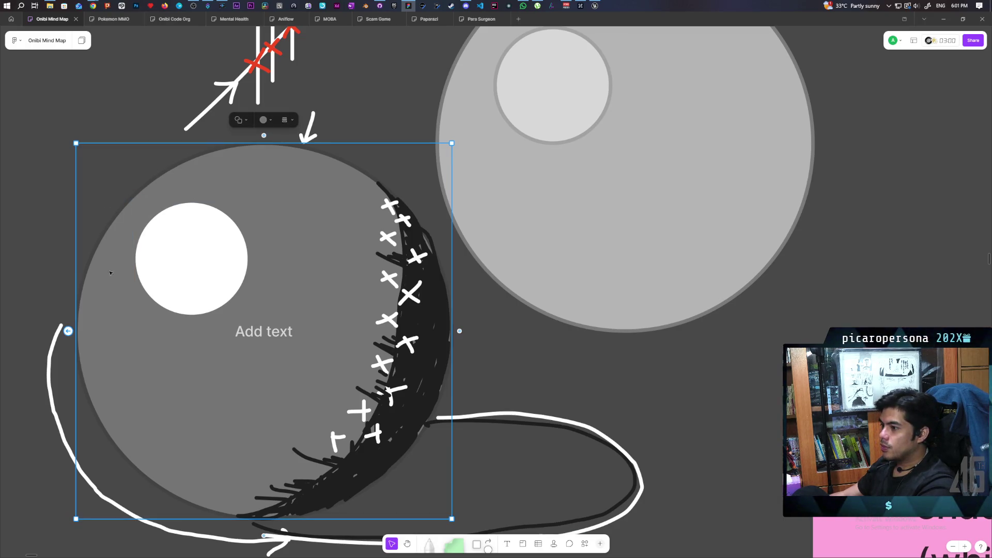
left_click(175, 266)
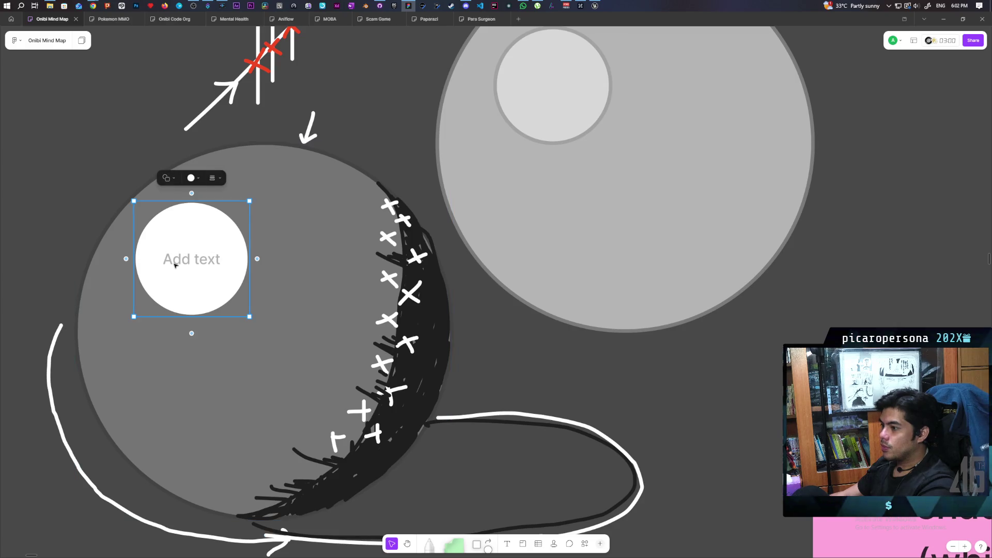
left_click(105, 271)
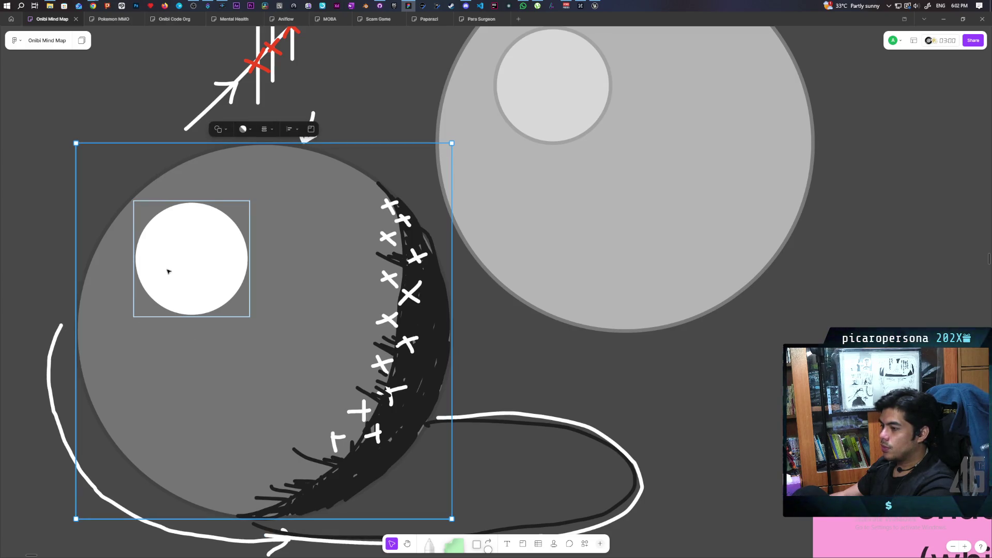
mouse_move(251, 272)
left_mouse_down()
mouse_move(773, 129)
mouse_move(868, 119)
mouse_move(831, 143)
left_mouse_up()
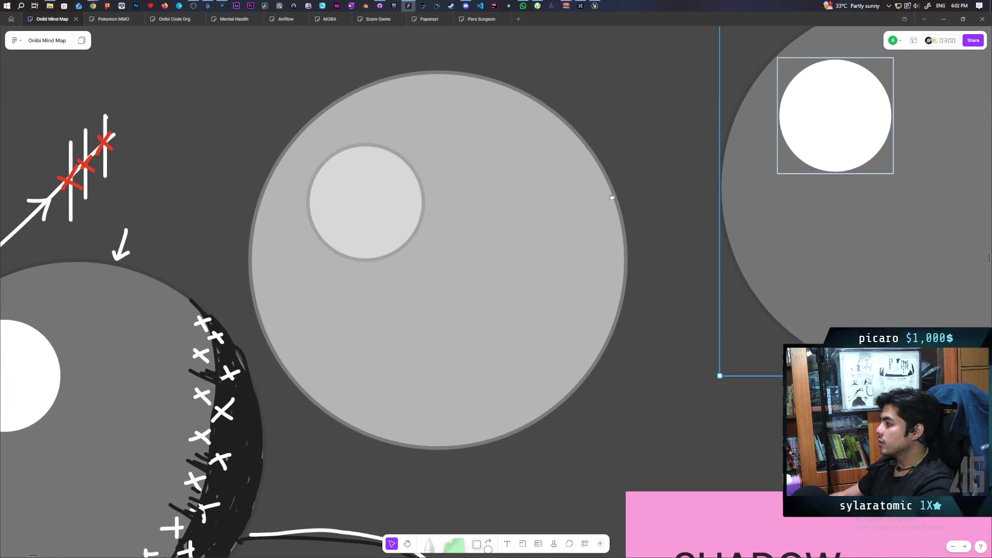
scroll(636, 194, "right", 10)
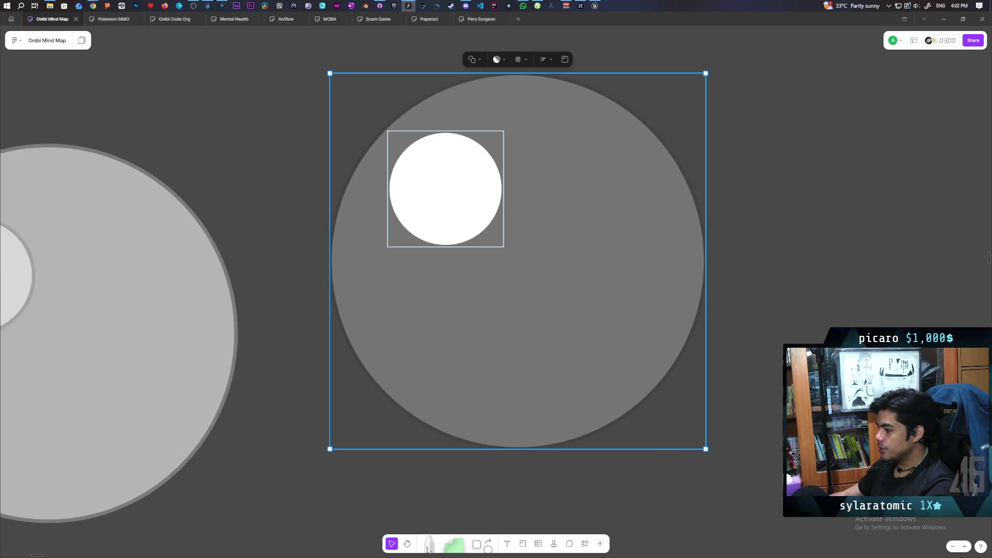
left_click(427, 547)
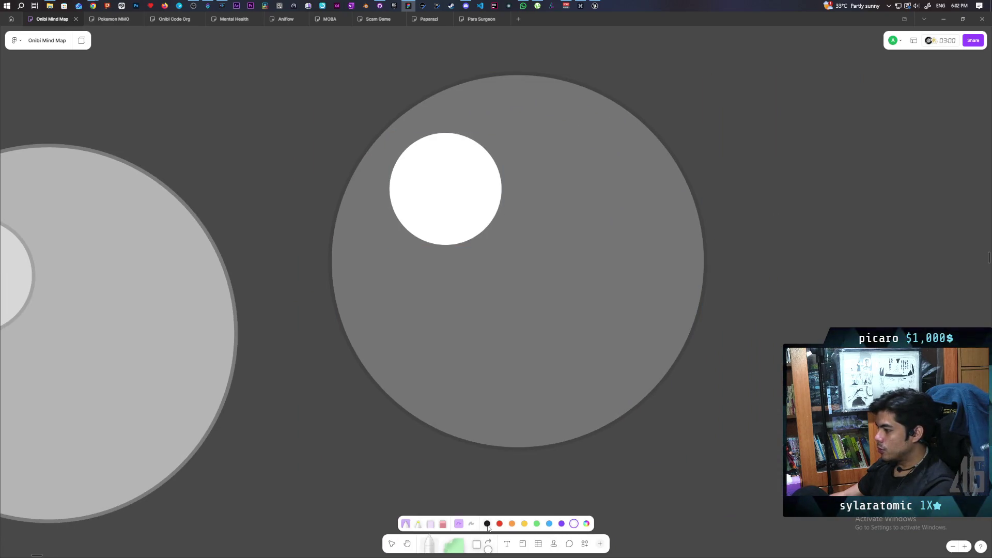
Draw a curved black terminator line across the copied sphere and zigzag-hatch its shadow side.
mouse_move(570, 80)
left_mouse_down()
mouse_move(598, 157)
mouse_move(584, 242)
mouse_move(501, 305)
mouse_move(452, 323)
left_mouse_up()
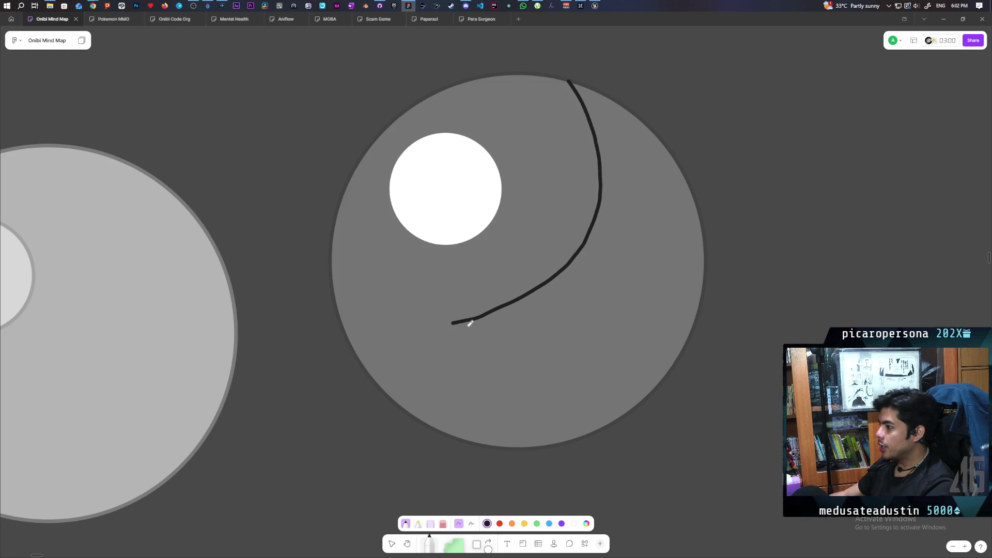
key("ctrl+z")
mouse_move(575, 82)
left_mouse_down()
mouse_move(587, 126)
mouse_move(542, 262)
mouse_move(433, 339)
mouse_move(344, 351)
left_mouse_up()
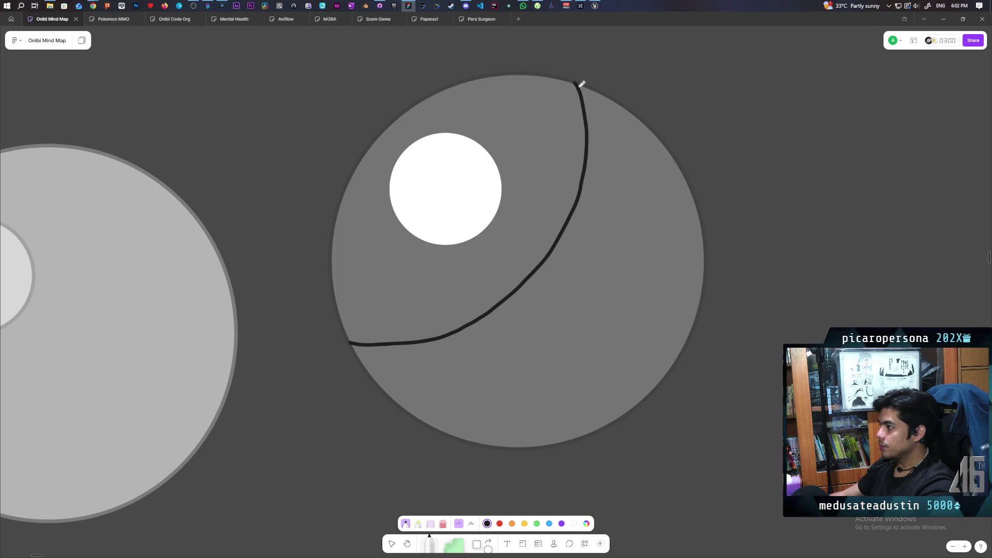
left_click_drag(578, 82, 634, 116)
key("ctrl+z")
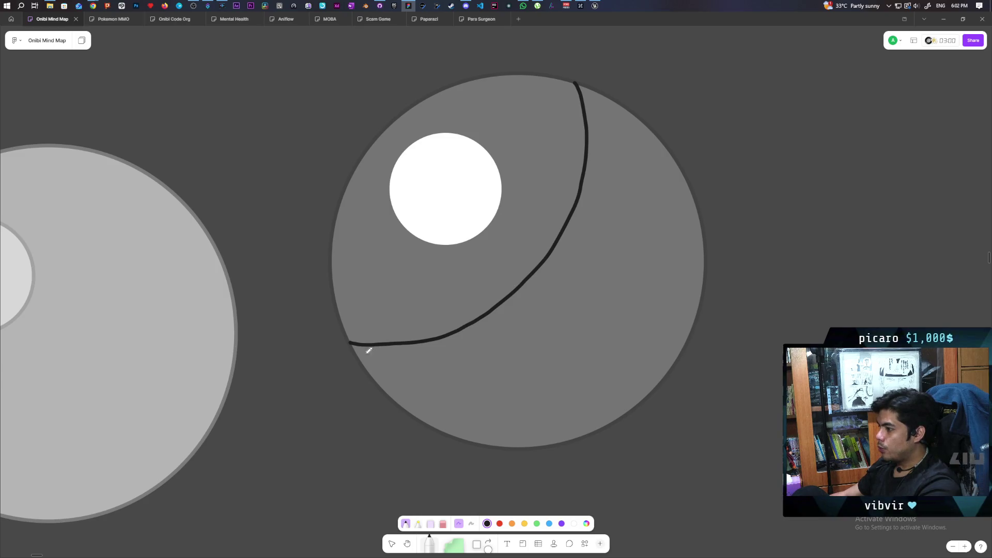
mouse_move(381, 364)
left_mouse_down()
mouse_move(400, 393)
mouse_move(461, 401)
mouse_move(560, 325)
mouse_move(684, 262)
mouse_move(656, 182)
mouse_move(608, 105)
mouse_move(639, 122)
left_mouse_up()
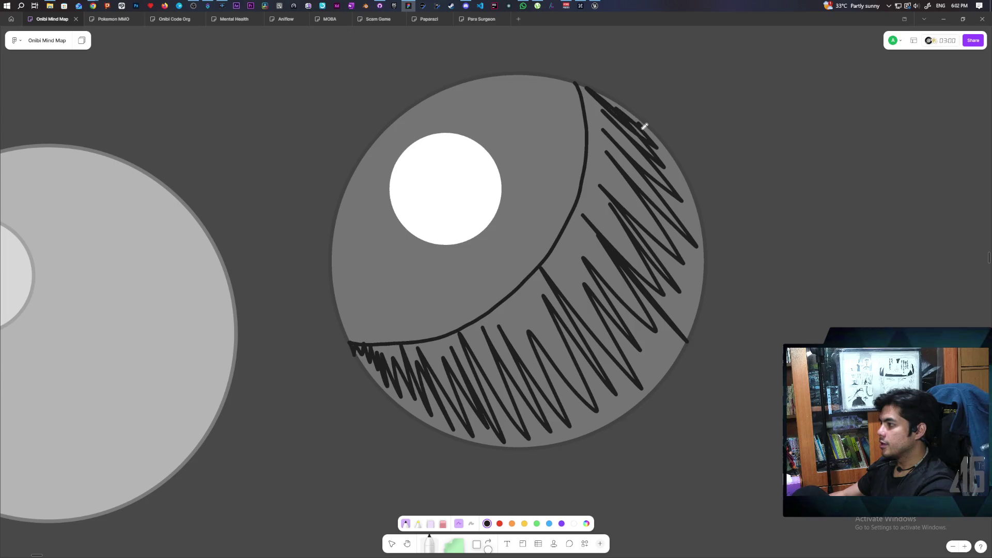
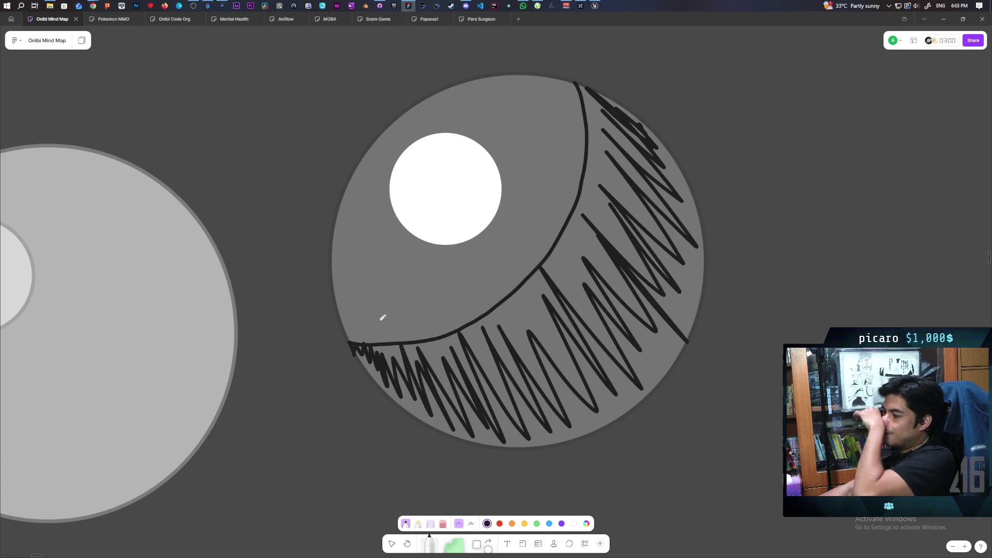
Add dense black zigzag shading across the sphere, then grey scribbles along its shadowed lower rim.
mouse_move(448, 365)
left_mouse_down()
mouse_move(517, 413)
mouse_move(592, 416)
mouse_move(595, 387)
mouse_move(636, 377)
mouse_move(611, 265)
mouse_move(625, 221)
mouse_move(675, 254)
mouse_move(658, 226)
mouse_move(678, 217)
mouse_move(646, 160)
mouse_move(604, 119)
mouse_move(652, 138)
mouse_move(643, 199)
left_mouse_up()
left_click_drag(665, 389, 702, 272)
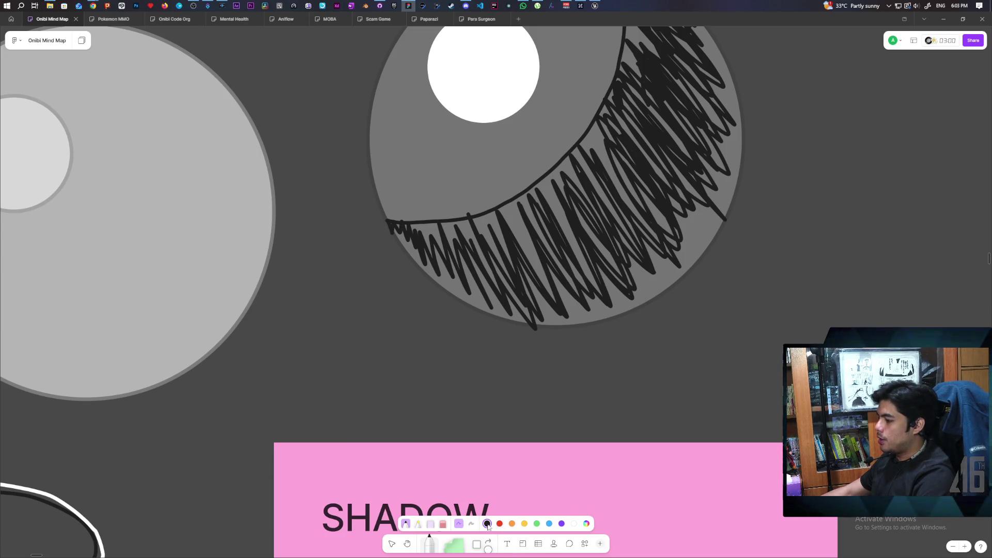
left_click(586, 524)
left_click(551, 509)
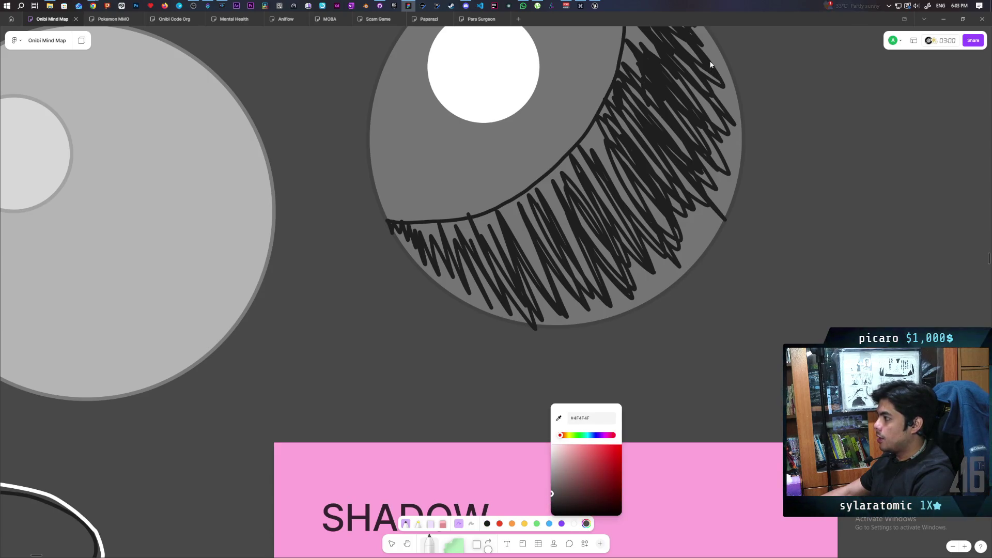
mouse_move(712, 45)
left_mouse_down()
mouse_move(713, 112)
mouse_move(670, 234)
mouse_move(542, 291)
left_mouse_up()
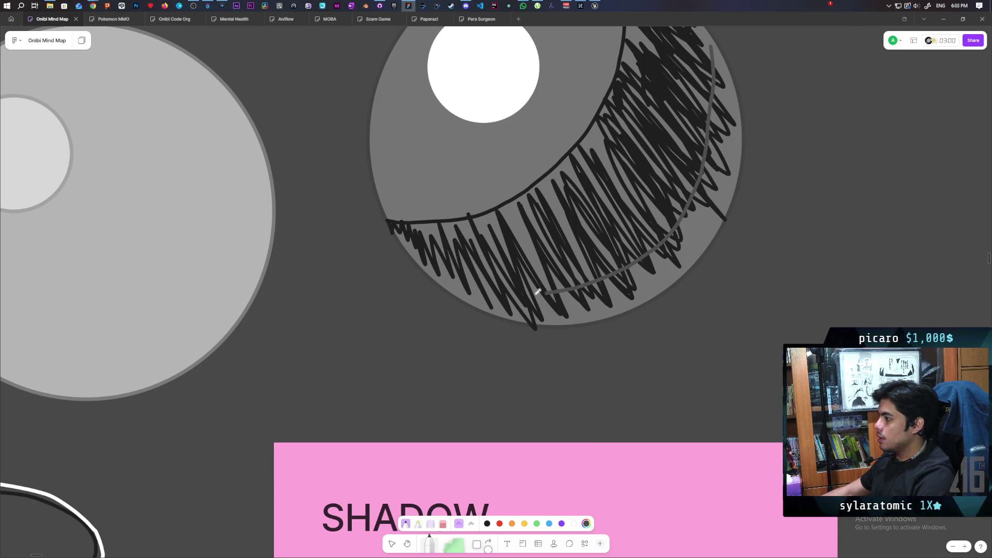
mouse_move(468, 295)
left_mouse_down()
mouse_move(500, 313)
mouse_move(634, 307)
mouse_move(693, 236)
mouse_move(702, 202)
mouse_move(723, 210)
mouse_move(723, 150)
mouse_move(735, 125)
left_mouse_up()
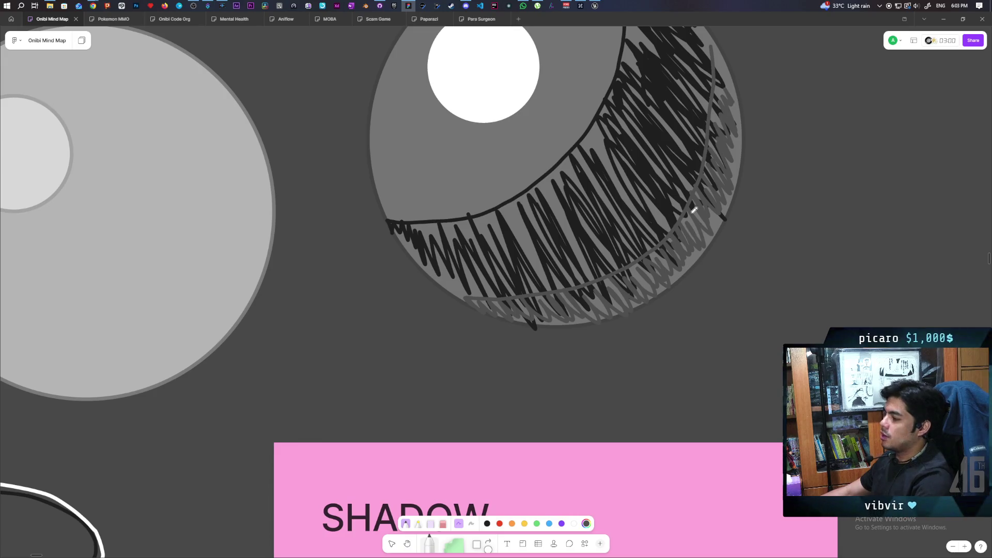
scroll(692, 212, "down", 5)
scroll(731, 212, "down", 2)
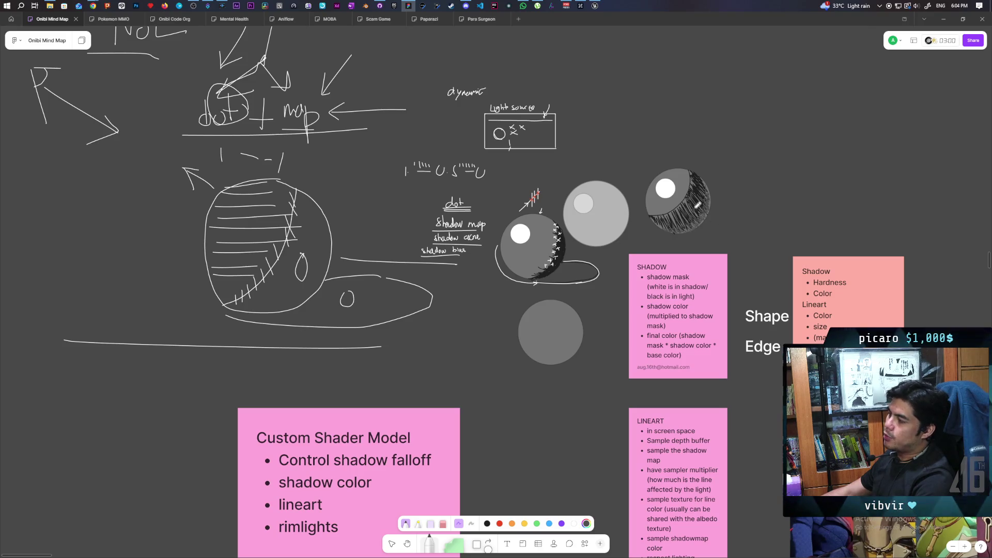
Zoom in on the sphere sketches and set the pen colour to white.
scroll(683, 227, "up", 4)
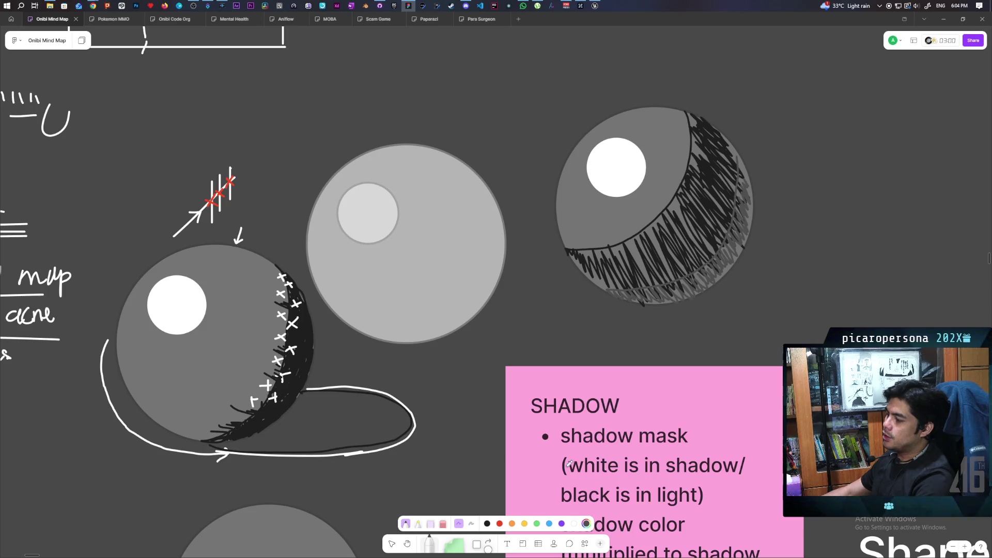
left_click(573, 523)
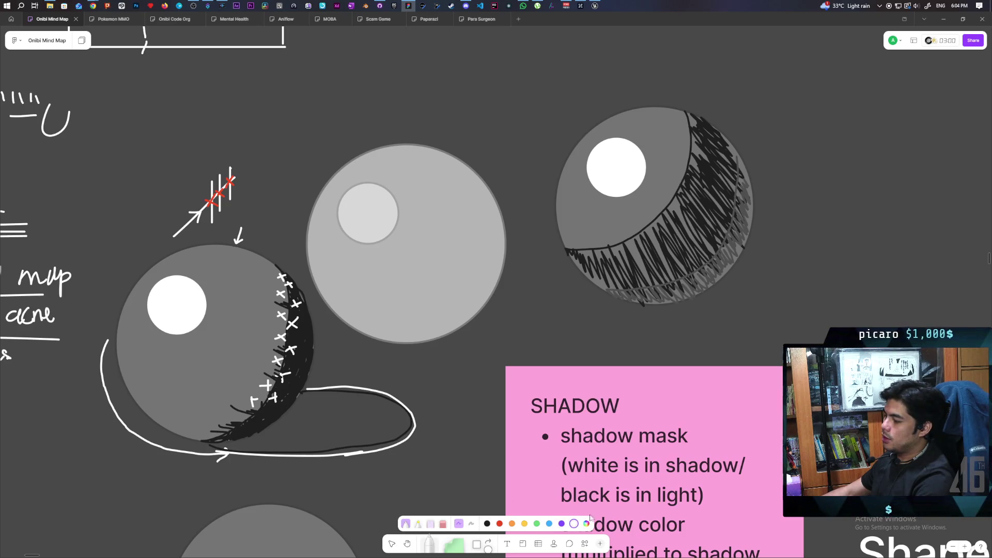
scroll(653, 320, "up", 4)
scroll(654, 320, "right", 4)
Handwrite TERMINATOR in white above the hatched sphere and underline it.
left_click_drag(587, 163, 591, 191)
mouse_move(554, 134)
left_mouse_down()
mouse_move(564, 134)
mouse_move(561, 150)
mouse_move(609, 135)
mouse_move(640, 150)
mouse_move(651, 135)
mouse_move(648, 154)
left_mouse_up()
left_click_drag(658, 138, 666, 155)
left_click_drag(667, 140, 674, 140)
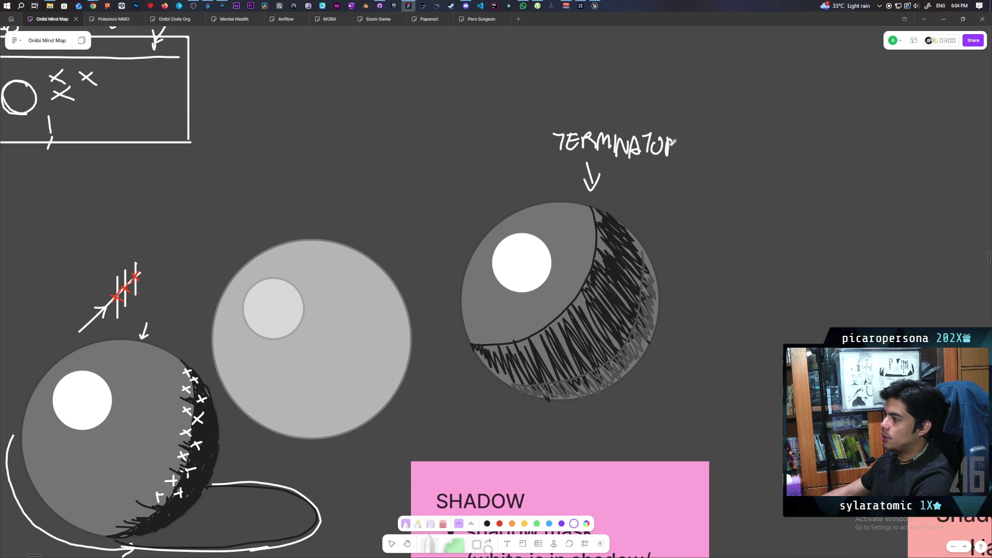
left_click_drag(562, 165, 681, 164)
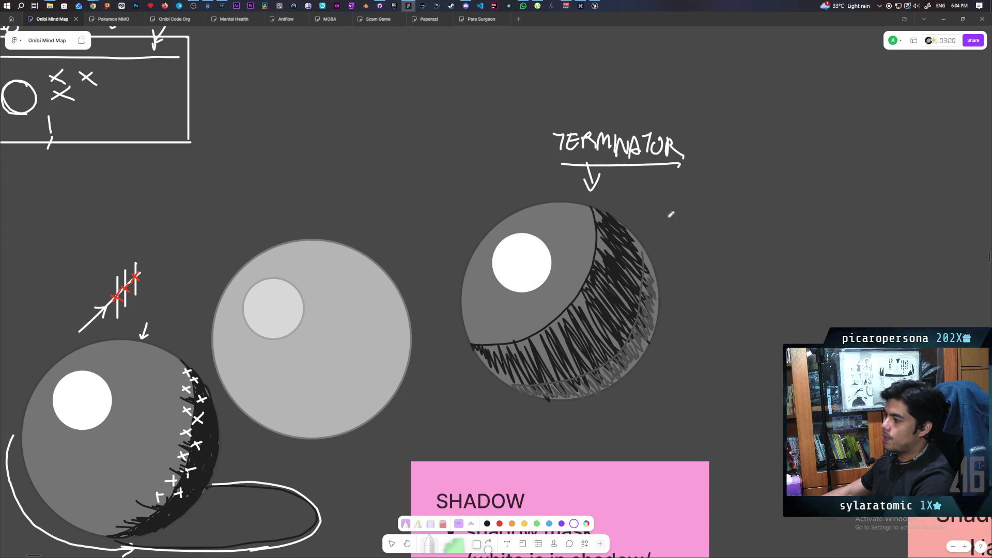
scroll(706, 286, "down", 2)
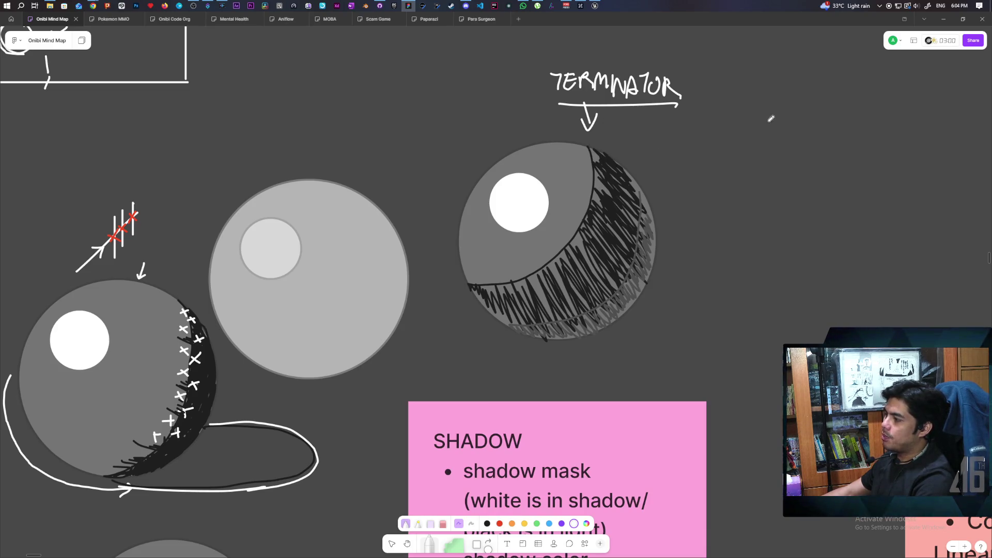
Draw three white arrows pointing toward the sphere's dark side.
mouse_move(803, 123)
left_mouse_down()
mouse_move(665, 180)
mouse_move(690, 184)
left_mouse_up()
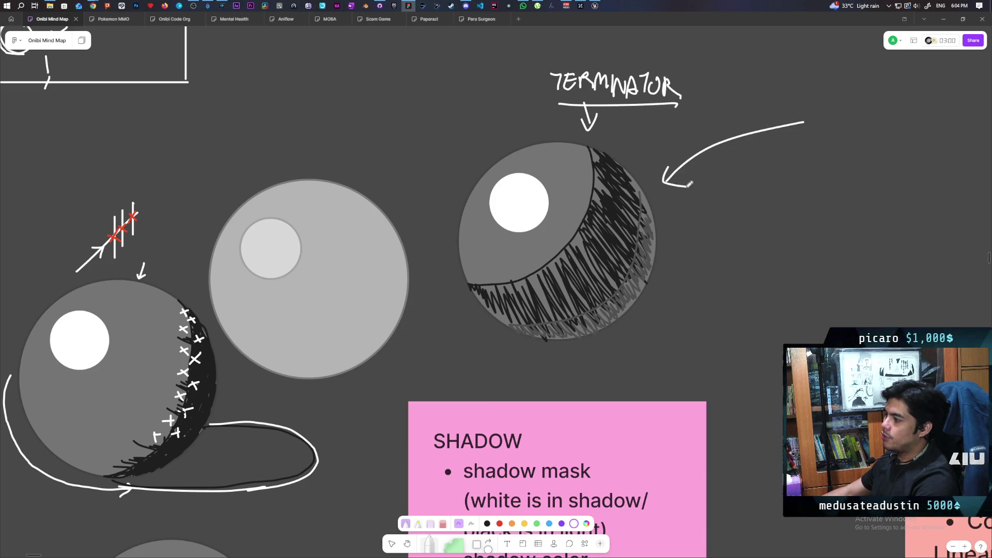
left_click_drag(472, 366, 491, 335)
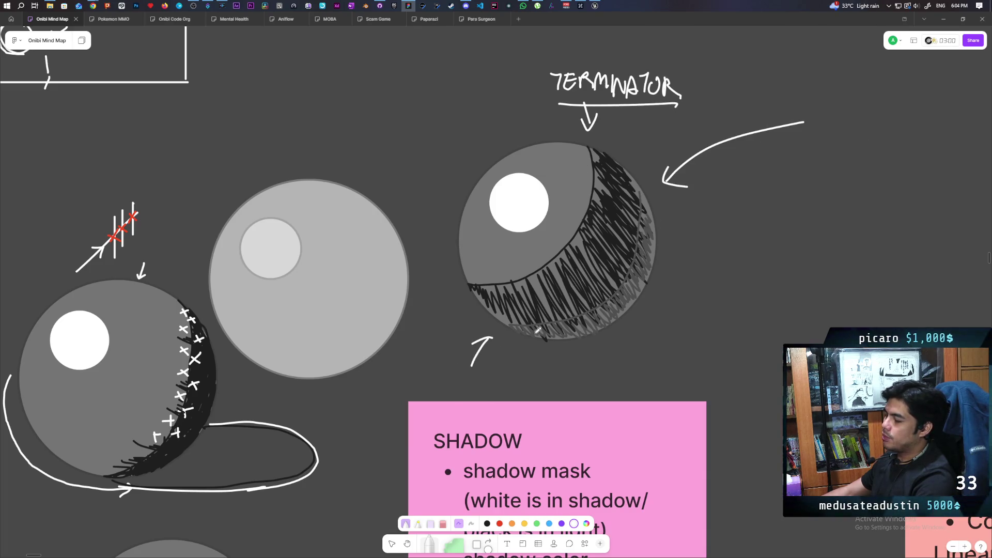
left_click_drag(789, 221, 672, 267)
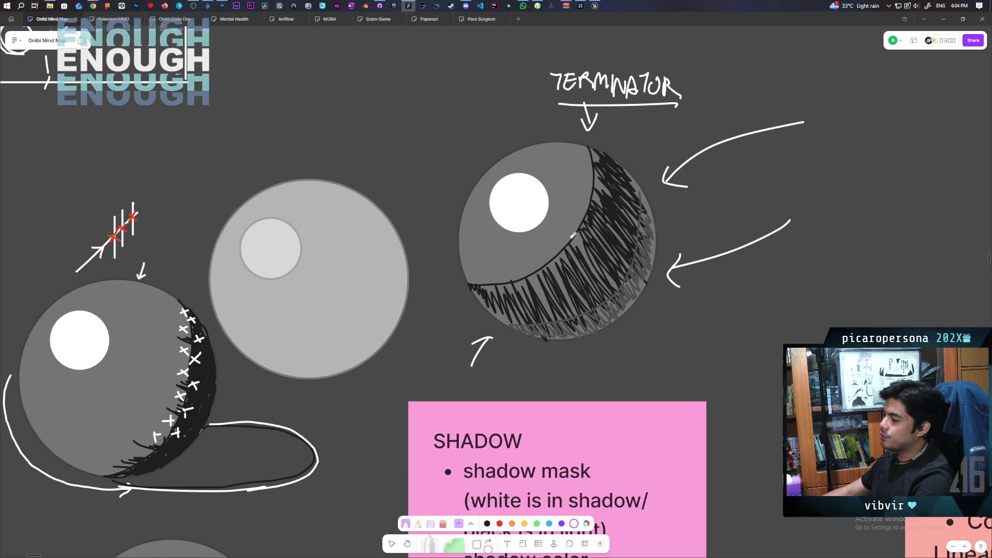
Darken the sphere's bottom edge with a black stroke, then return the pen to white.
left_click(487, 523)
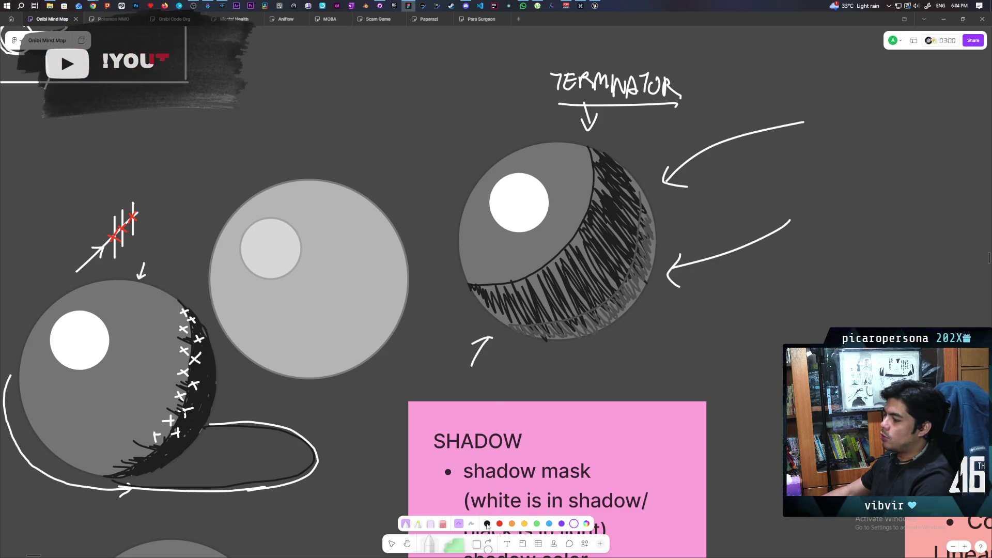
left_click_drag(539, 338, 577, 335)
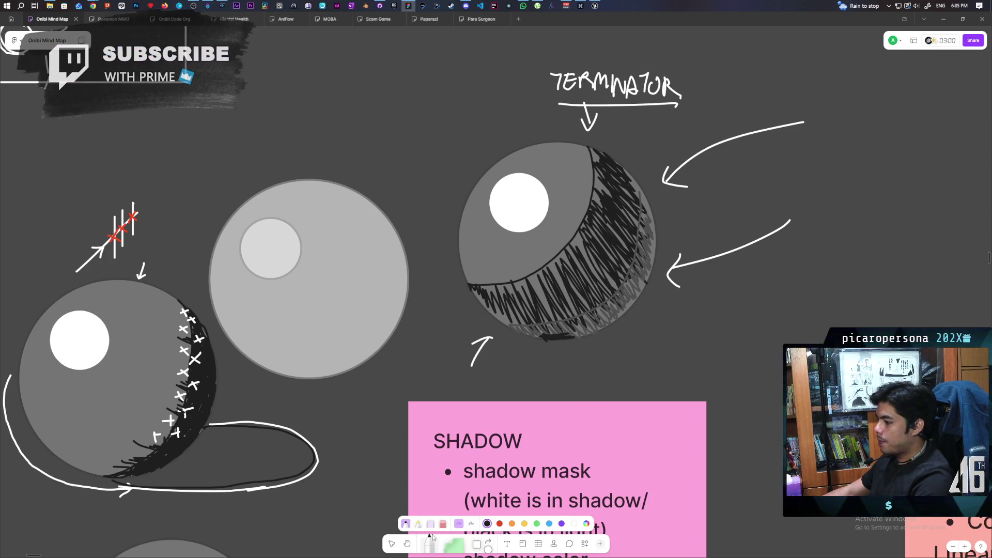
left_click(573, 523)
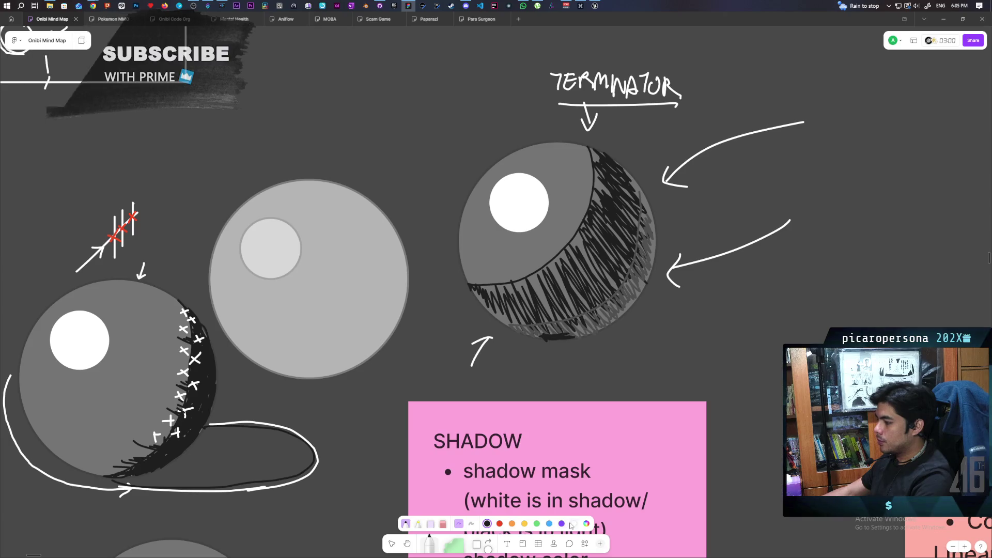
Write AMBIENT LIGHT in white next to the two curved arrows.
scroll(632, 219, "up", 3)
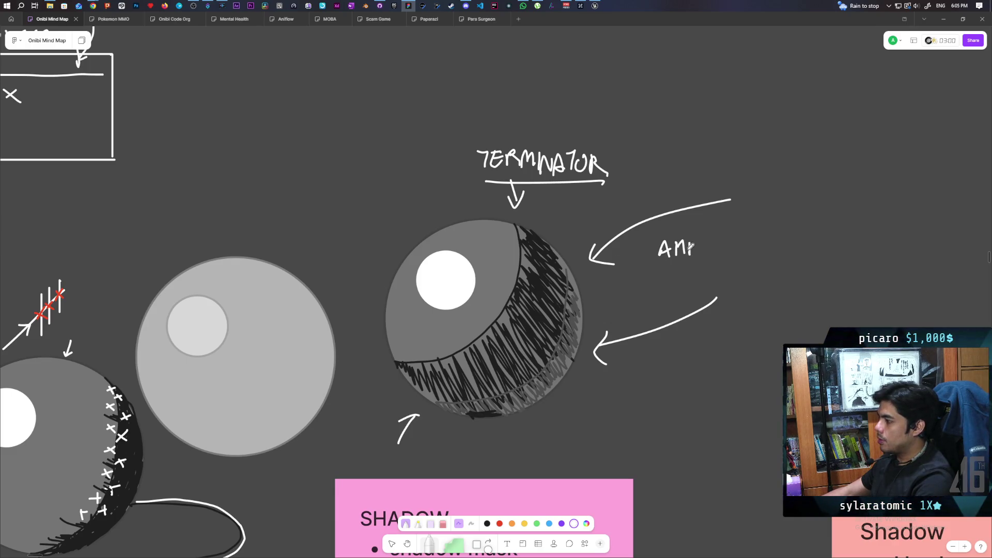
mouse_move(718, 257)
left_mouse_down()
mouse_move(725, 239)
mouse_move(740, 238)
left_mouse_up()
mouse_move(678, 278)
left_mouse_down()
mouse_move(699, 271)
mouse_move(715, 285)
left_mouse_up()
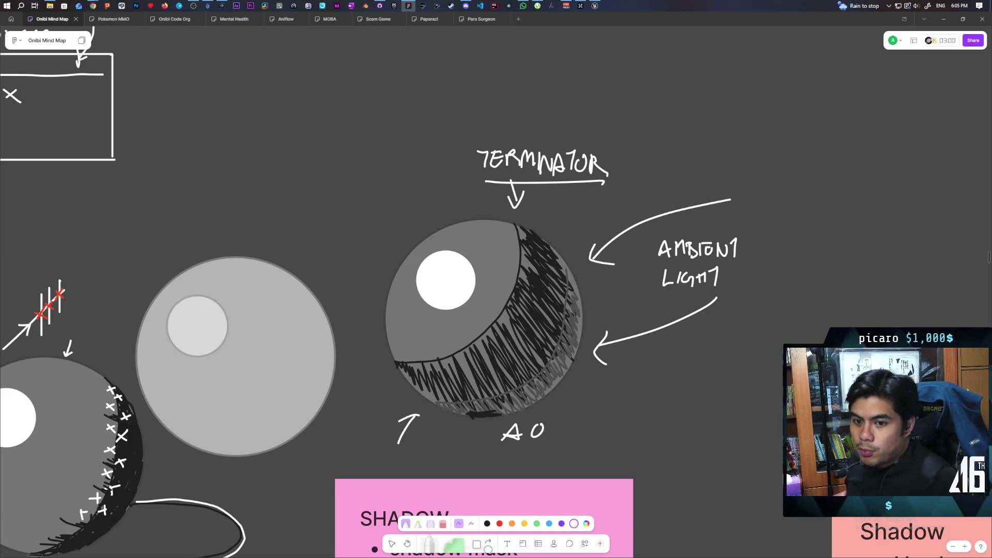
scroll(319, 287, "right", 3)
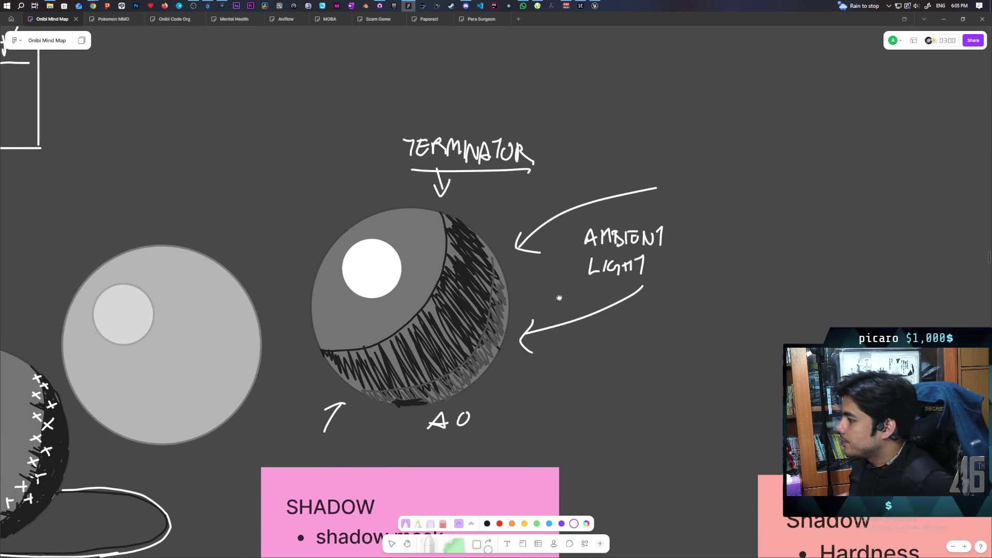
Draw a white downward arrow with an arrowhead above the sphere.
scroll(559, 297, "right", 1)
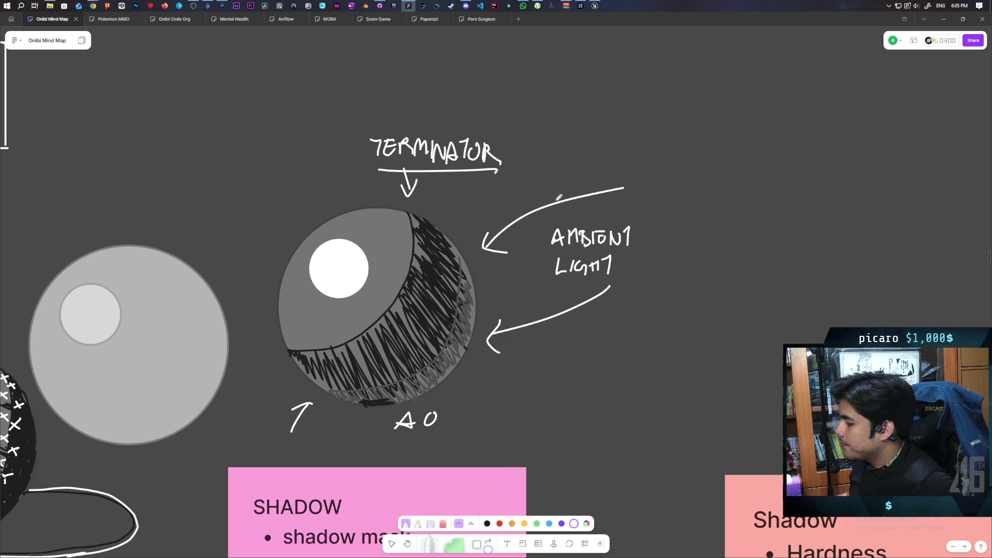
left_click_drag(550, 72, 553, 181)
left_click_drag(535, 160, 546, 172)
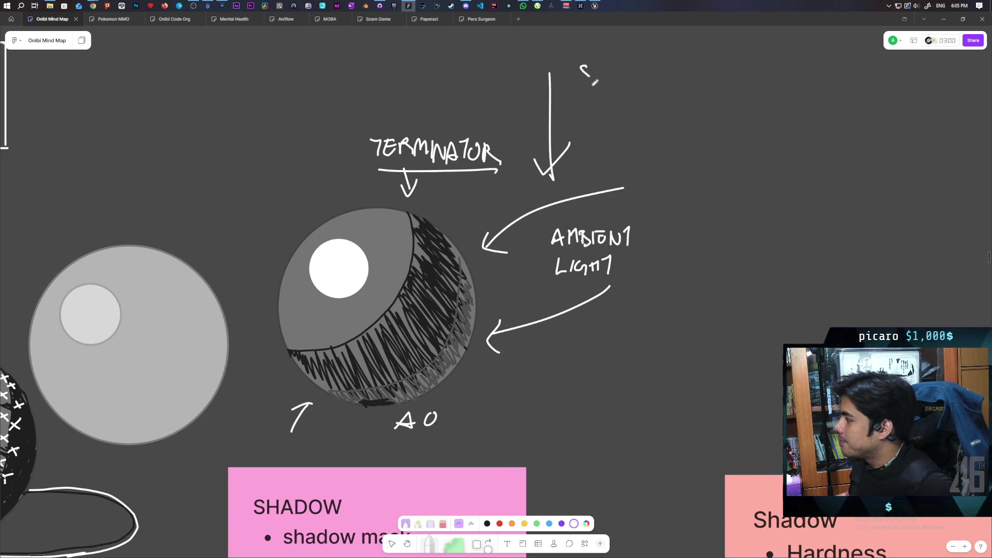
Write and underline SKYLIGHT and AMBIENT beside the arrow, and add GI near AMBIENT LIGHT.
mouse_move(627, 71)
left_mouse_down()
mouse_move(667, 97)
mouse_move(685, 82)
left_mouse_up()
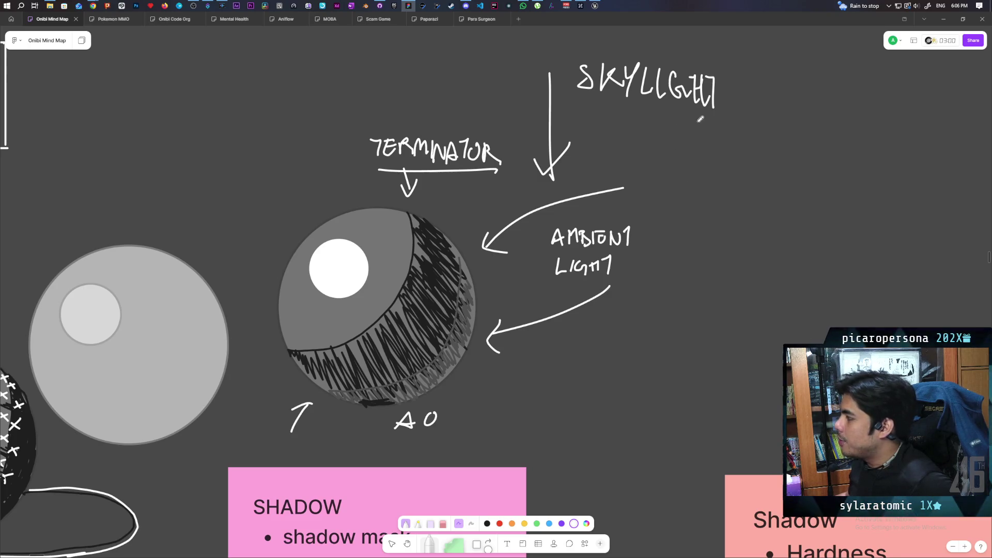
mouse_move(613, 161)
left_mouse_down()
mouse_move(675, 164)
mouse_move(682, 147)
mouse_move(691, 172)
mouse_move(704, 153)
left_mouse_up()
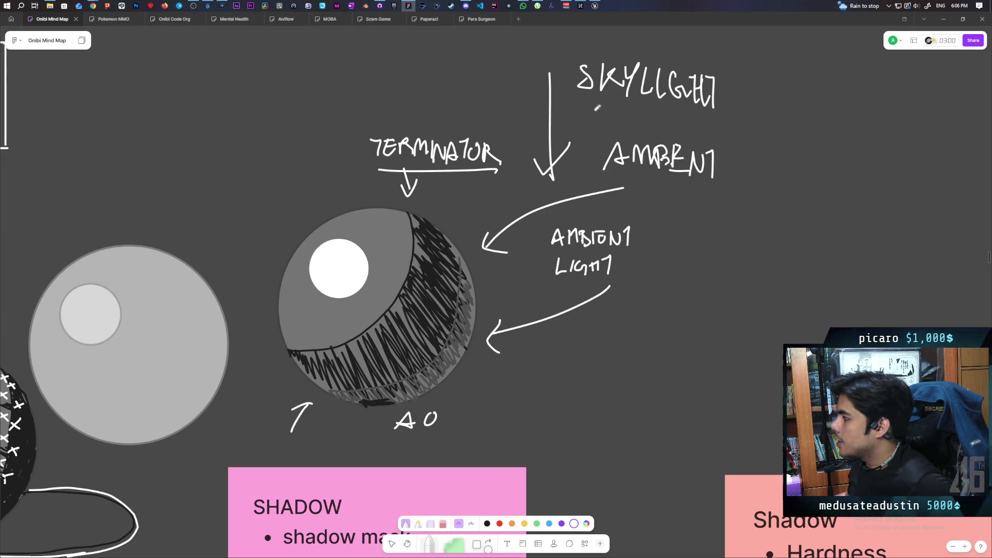
left_click_drag(559, 106, 764, 123)
left_click_drag(601, 172, 710, 191)
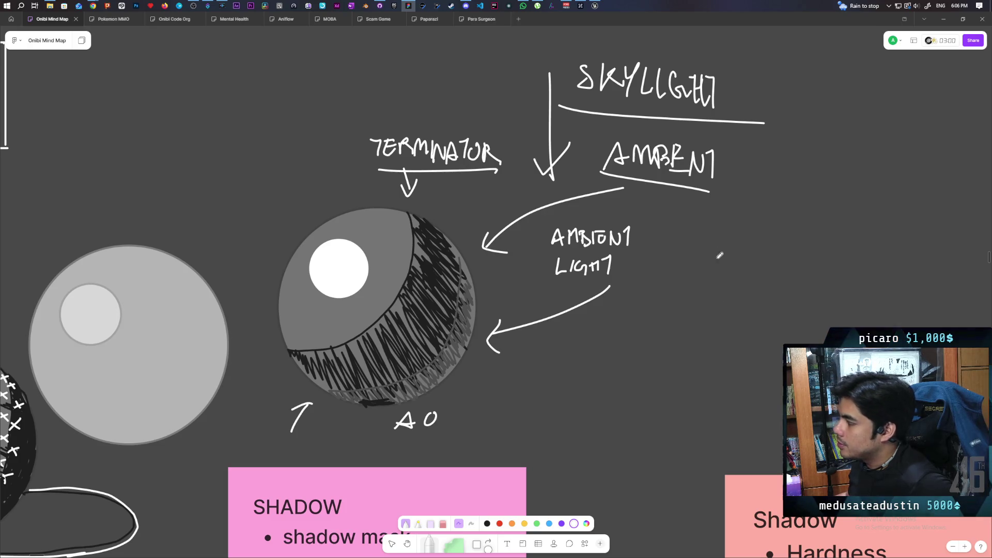
mouse_move(704, 242)
left_mouse_down()
mouse_move(705, 268)
mouse_move(724, 283)
left_mouse_up()
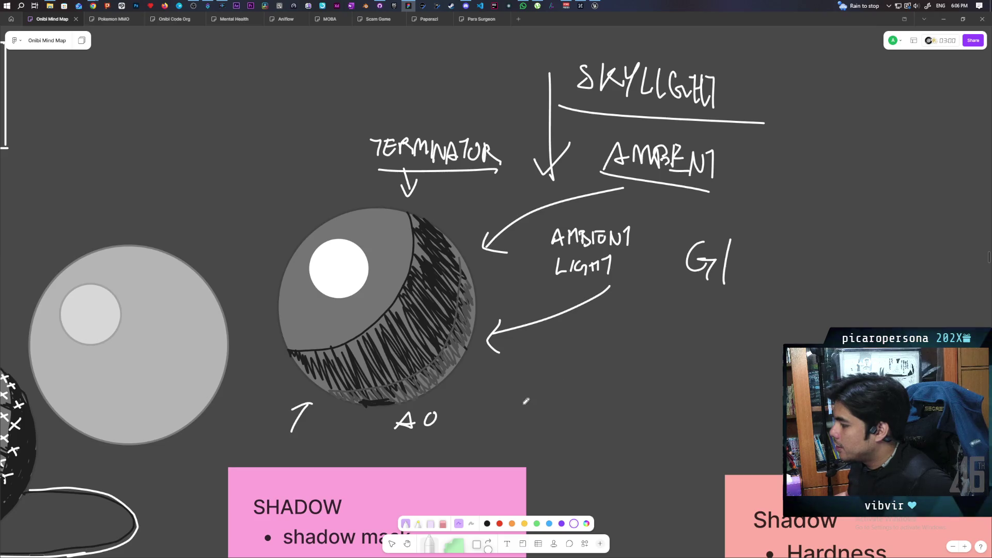
Circle the ground below the sphere, link GI to it, double-underline GI, and bracket SKYLIGHT/AMBIENT.
left_click_drag(538, 397, 561, 400)
mouse_move(664, 322)
left_mouse_down()
mouse_move(511, 408)
mouse_move(451, 378)
mouse_move(454, 400)
left_mouse_up()
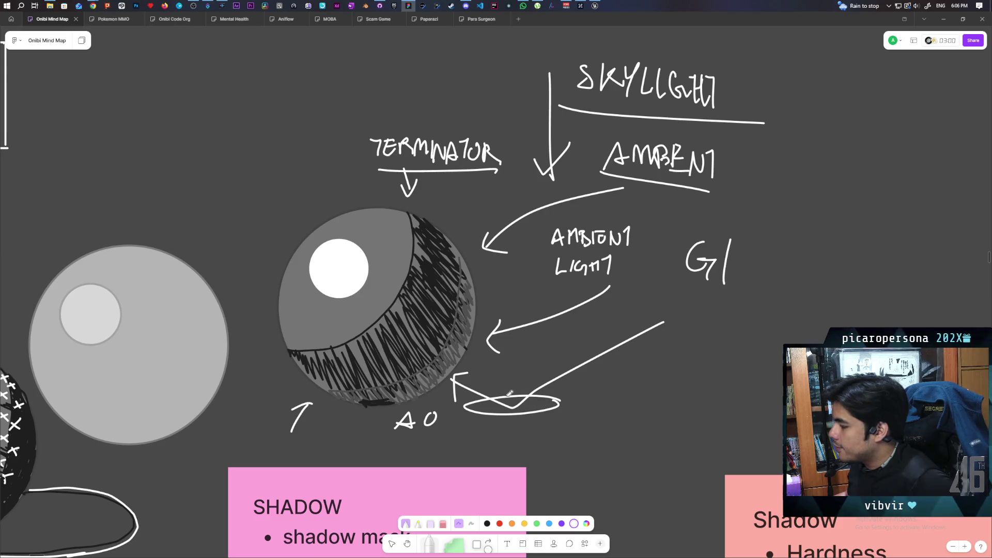
mouse_move(654, 295)
left_mouse_down()
mouse_move(716, 295)
mouse_move(696, 308)
left_mouse_up()
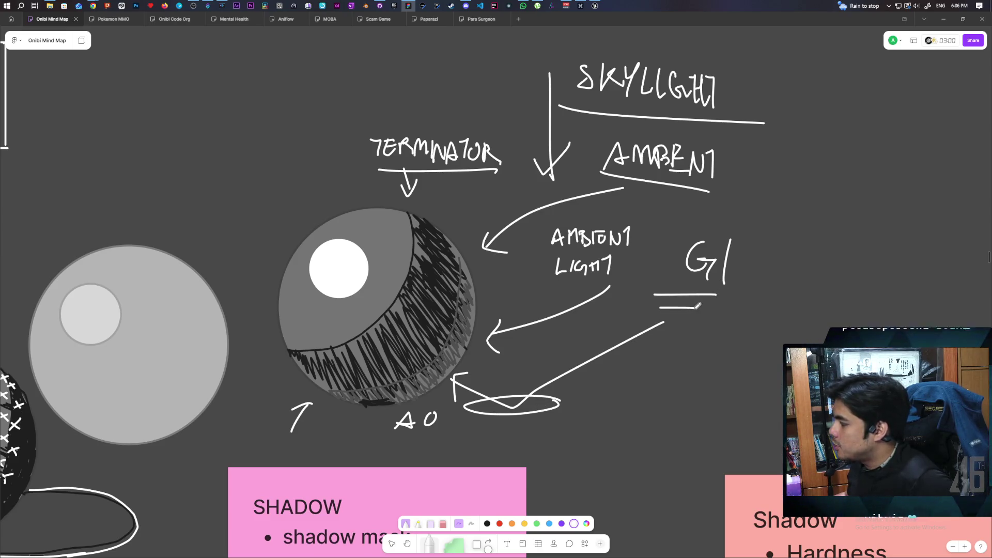
mouse_move(749, 62)
left_mouse_down()
mouse_move(783, 135)
mouse_move(761, 172)
left_mouse_up()
mouse_move(547, 57)
left_mouse_down()
mouse_move(528, 78)
mouse_move(538, 135)
left_mouse_up()
Write AVERAGE to the right of GI and start an arrow toward AMBIENT.
scroll(666, 168, "right", 5)
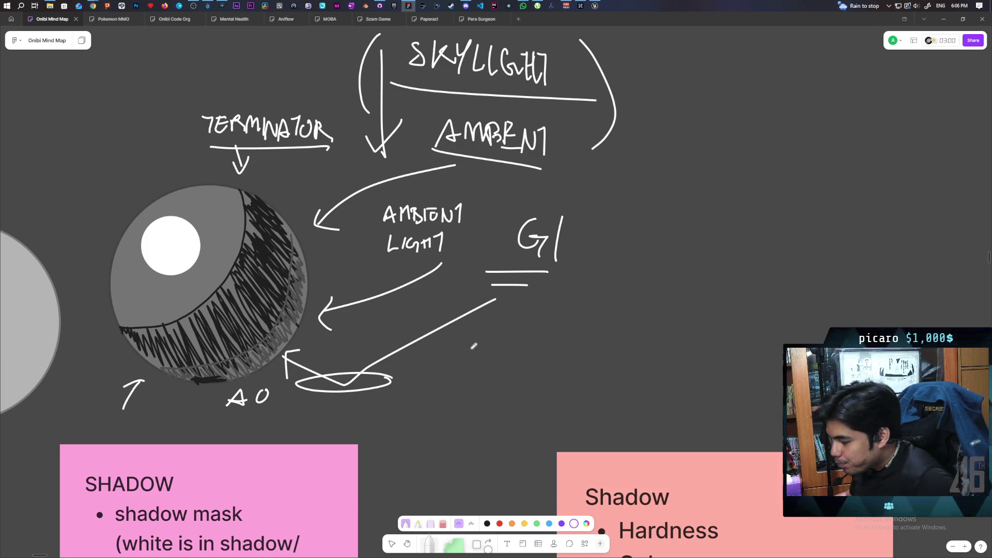
mouse_move(603, 226)
left_mouse_down()
mouse_move(636, 198)
mouse_move(650, 218)
mouse_move(652, 199)
mouse_move(667, 221)
mouse_move(673, 201)
mouse_move(681, 221)
mouse_move(698, 223)
left_mouse_up()
left_click_drag(698, 212, 712, 201)
mouse_move(562, 158)
left_mouse_down()
mouse_move(590, 184)
mouse_move(579, 166)
left_mouse_up()
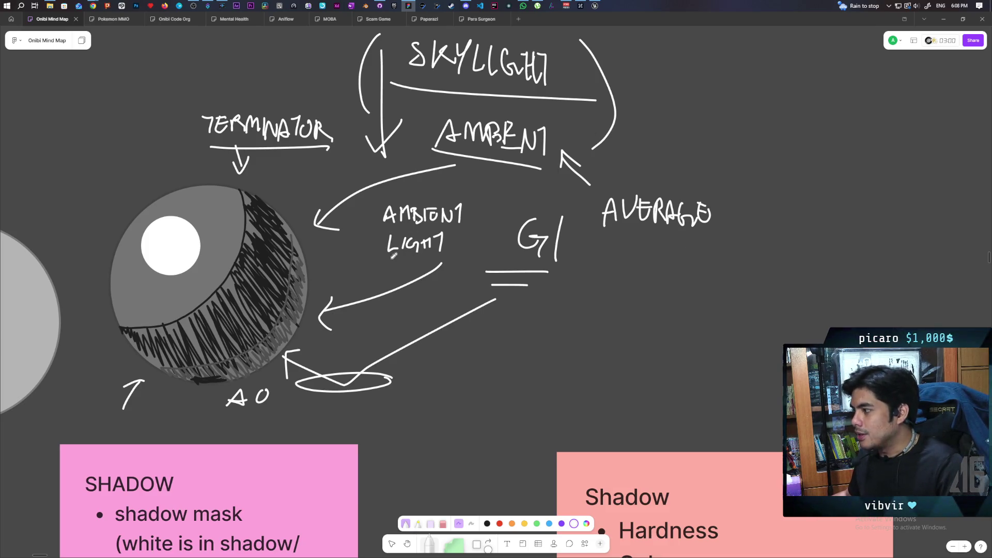
Underline the AMBIENT LIGHT label and retrace the underline below GI.
left_click_drag(368, 257, 443, 252)
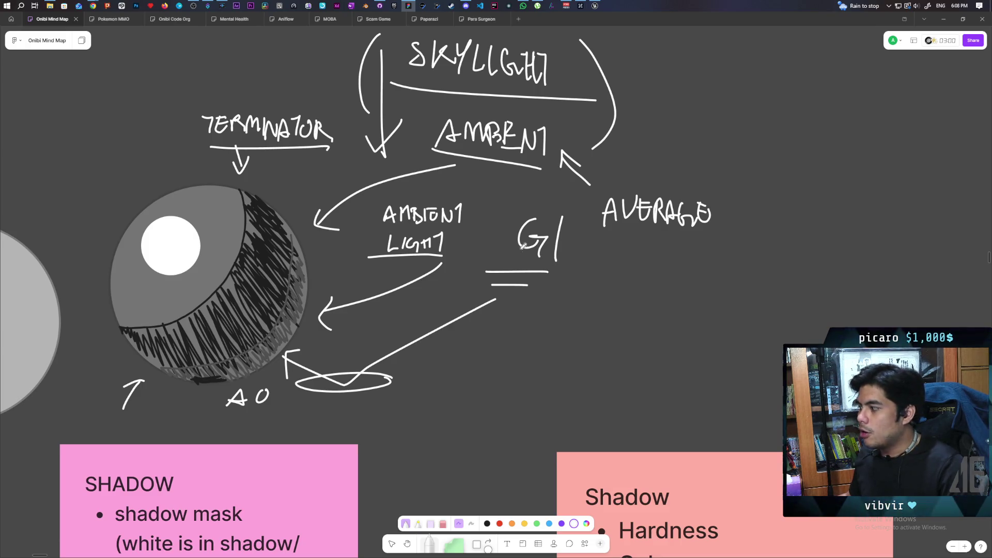
left_click_drag(510, 268, 562, 270)
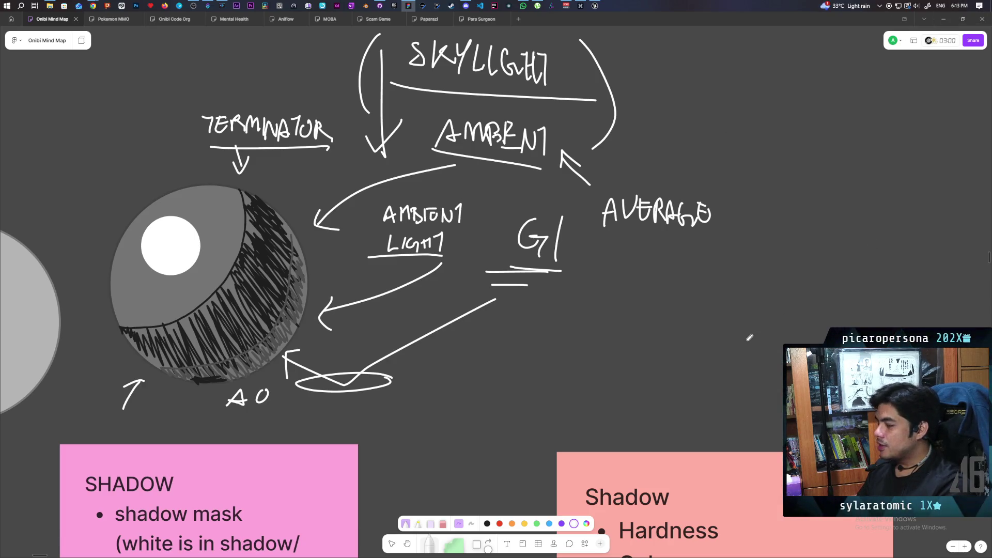
scroll(623, 333, "down", 2)
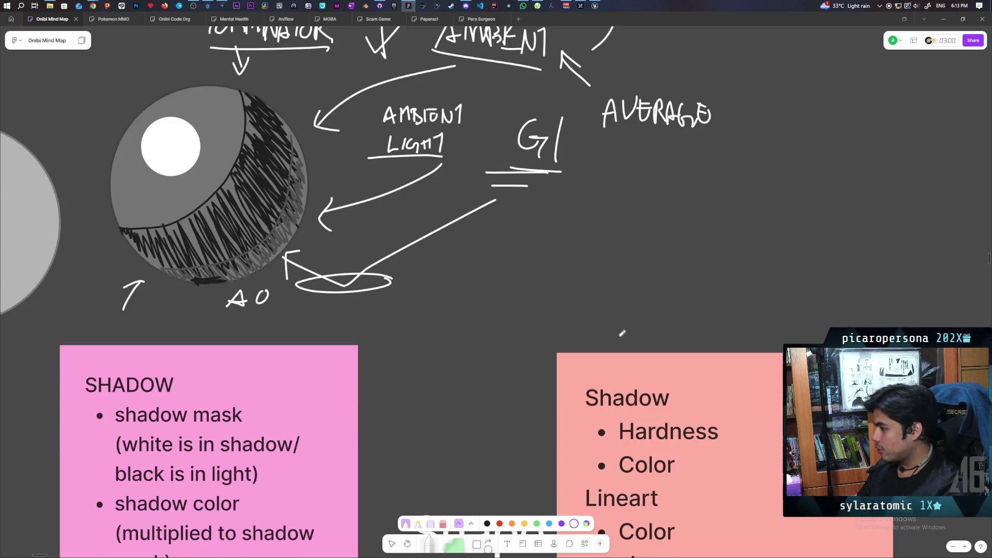
scroll(554, 335, "down", 3)
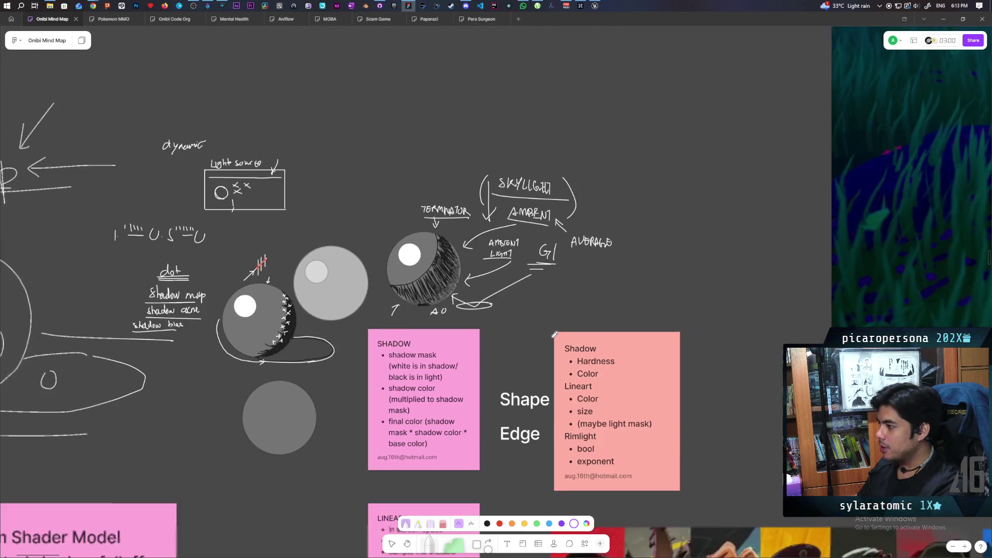
scroll(511, 320, "right", 1)
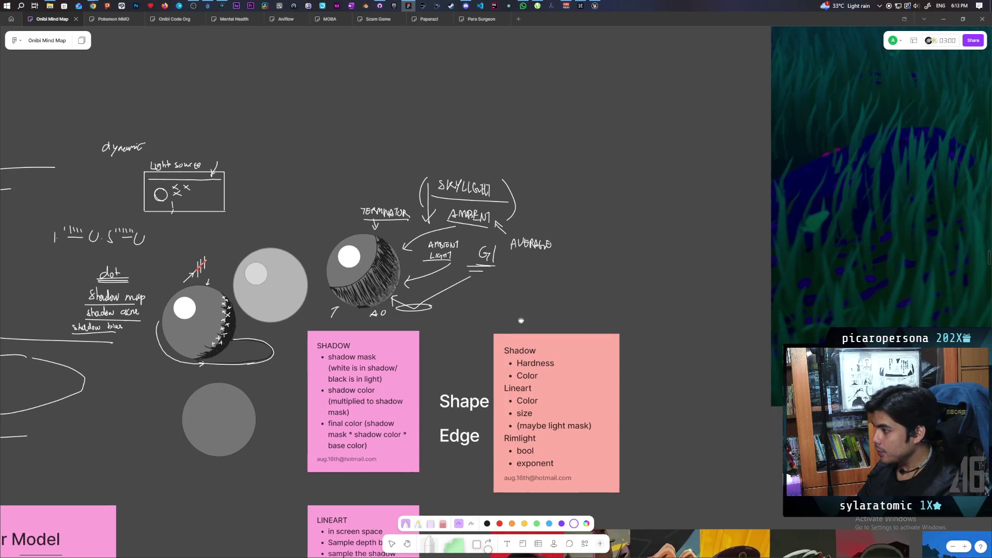
scroll(521, 320, "left", 6)
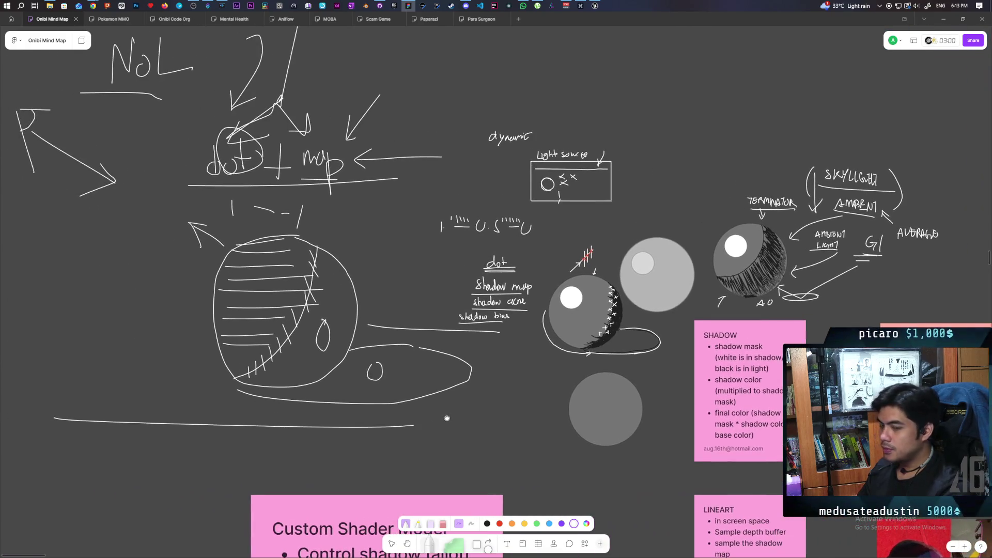
scroll(447, 418, "right", 2)
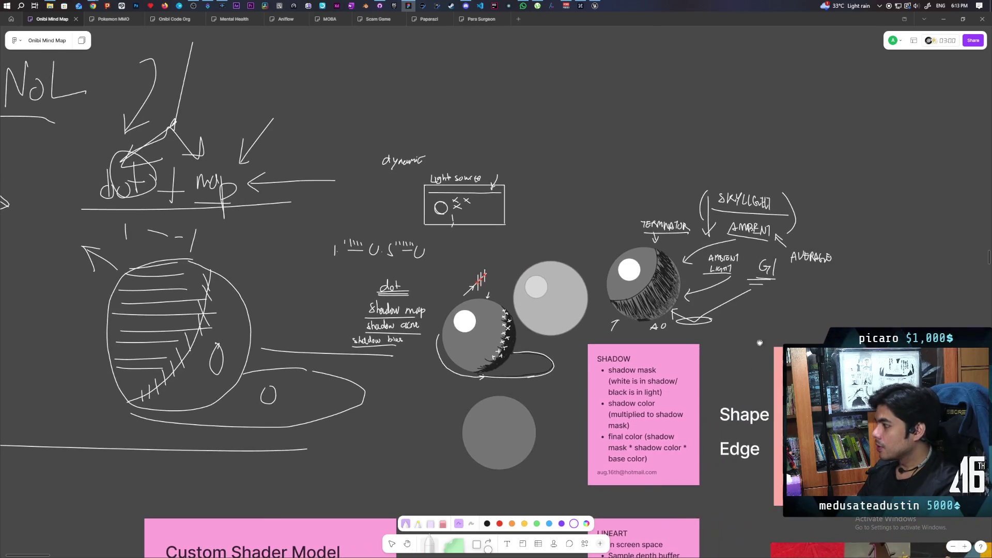
scroll(759, 342, "down", 1)
scroll(723, 326, "up", 5)
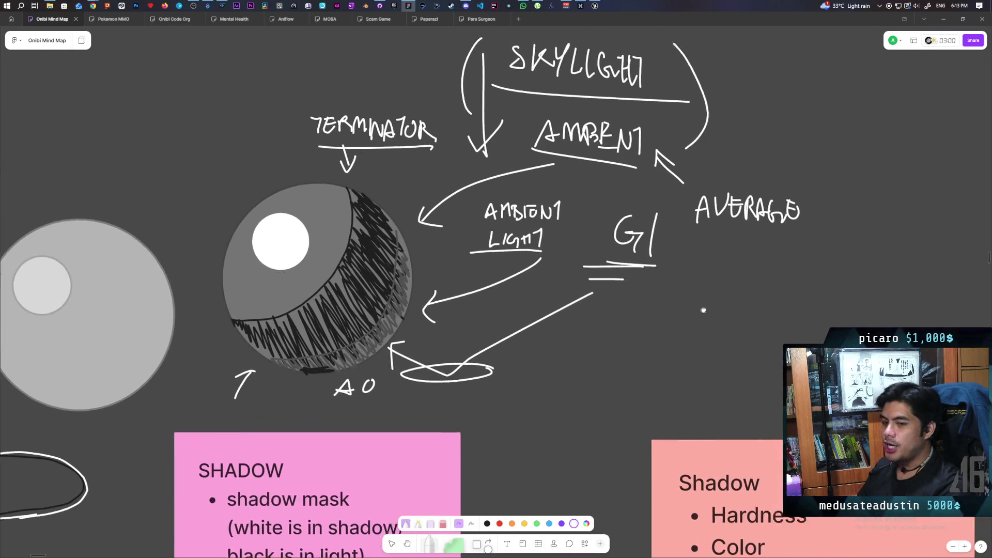
Circle the GI label and underline the word AVERAGE.
left_click_drag(703, 310, 682, 344)
mouse_move(641, 243)
left_mouse_down()
mouse_move(582, 297)
mouse_move(620, 295)
left_mouse_up()
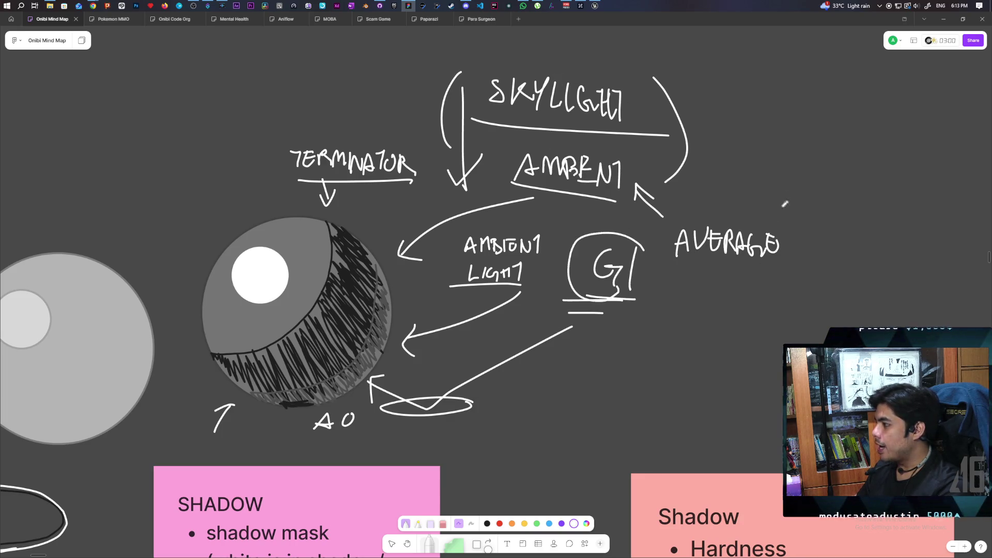
left_click_drag(668, 265, 815, 264)
left_click_drag(767, 383, 713, 329)
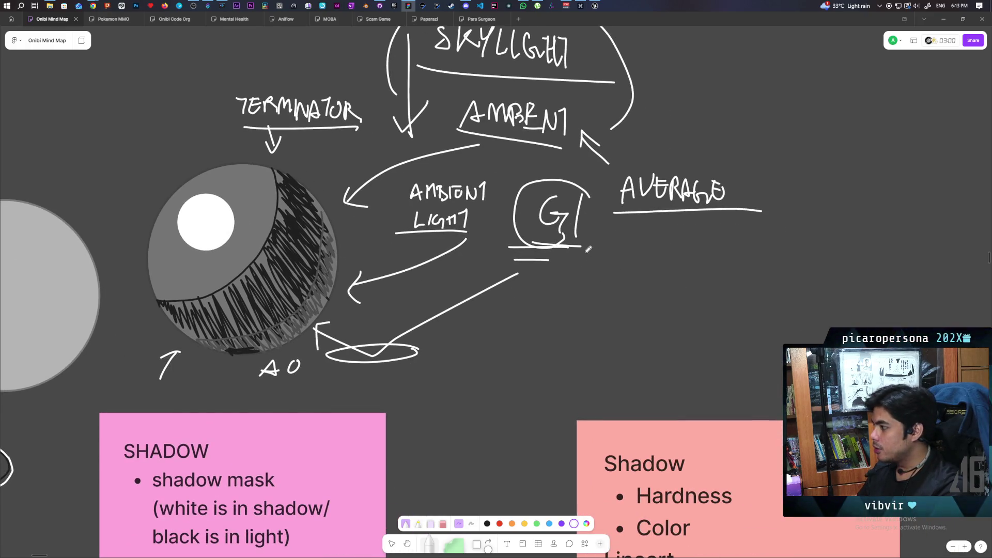
Draw lines out from GI and write COLOR below it with two underlines.
left_click_drag(570, 258, 617, 299)
left_click_drag(625, 251, 616, 280)
mouse_move(601, 326)
left_mouse_down()
mouse_move(687, 333)
mouse_move(718, 352)
left_mouse_up()
left_click_drag(544, 379, 744, 371)
left_click_drag(584, 393, 725, 385)
scroll(517, 300, "up", 3)
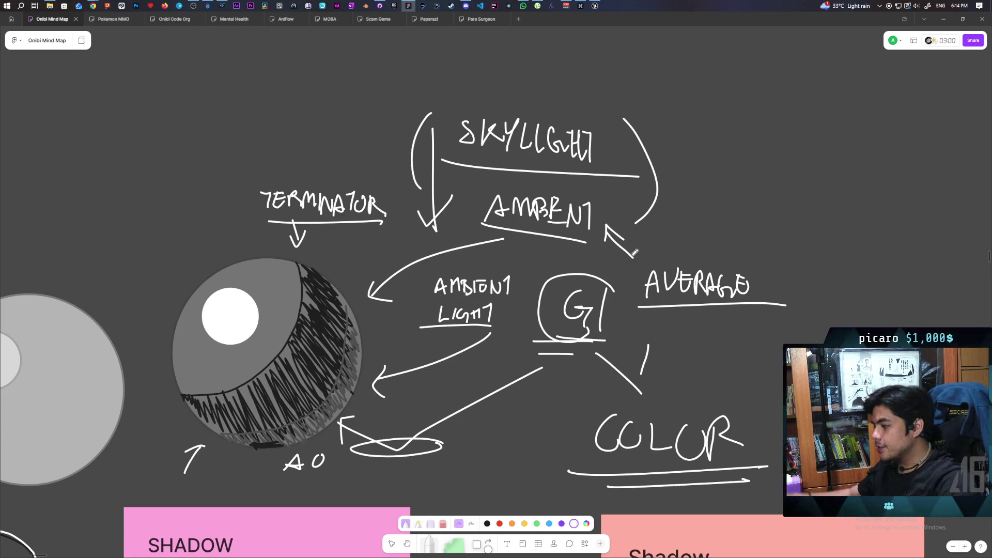
scroll(635, 251, "down", 10)
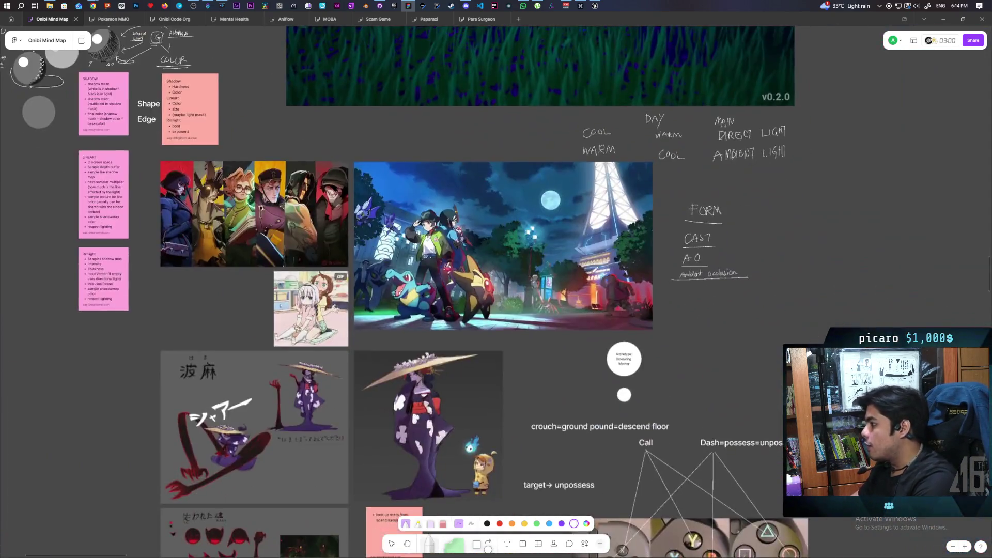
scroll(490, 217, "up", 5)
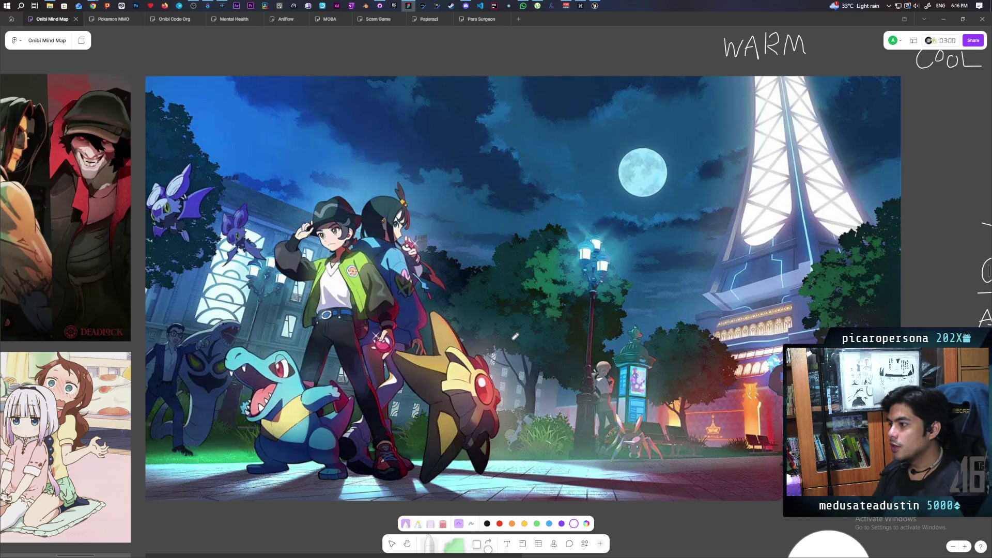
scroll(515, 337, "down", 5)
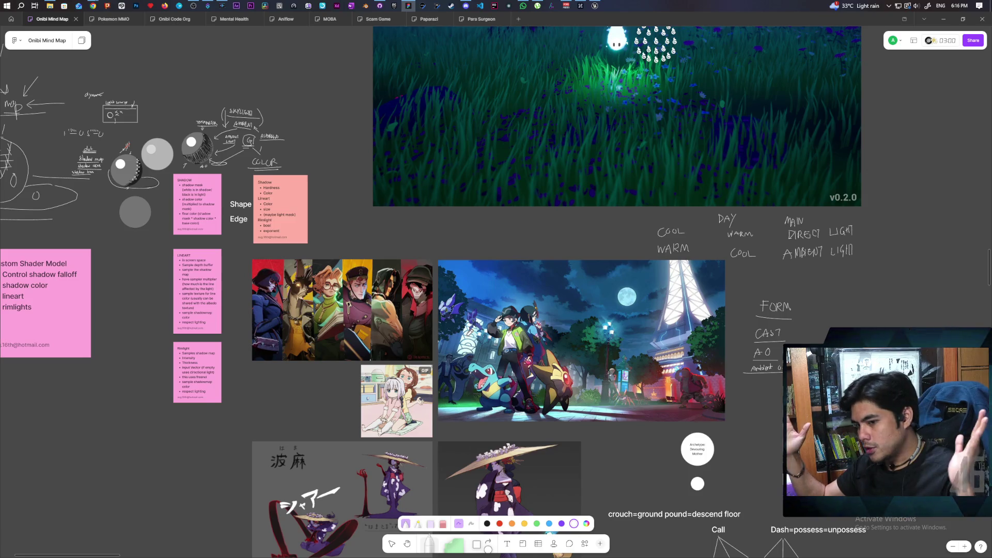
left_click_drag(530, 255, 587, 343)
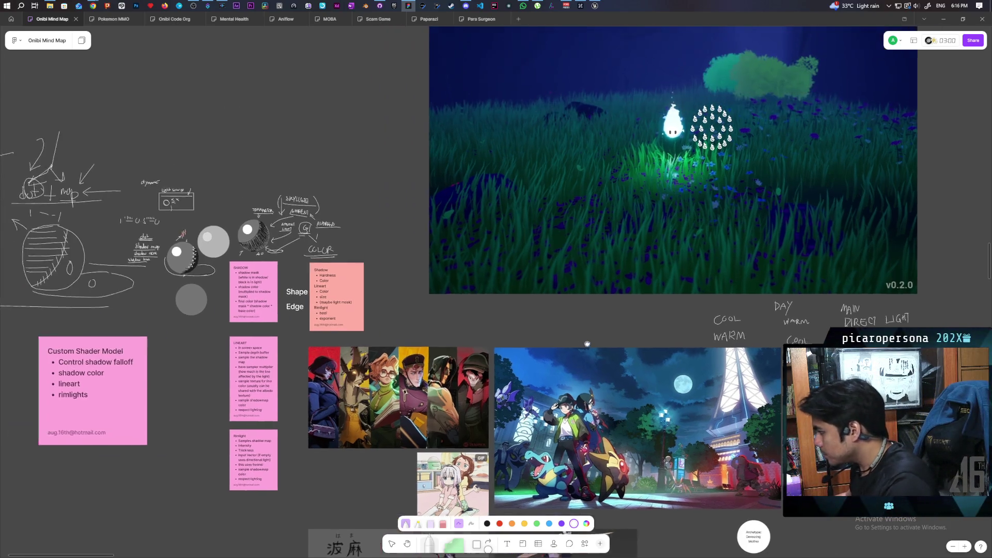
scroll(571, 341, "left", 5)
scroll(571, 341, "up", 3)
scroll(641, 304, "up", 5)
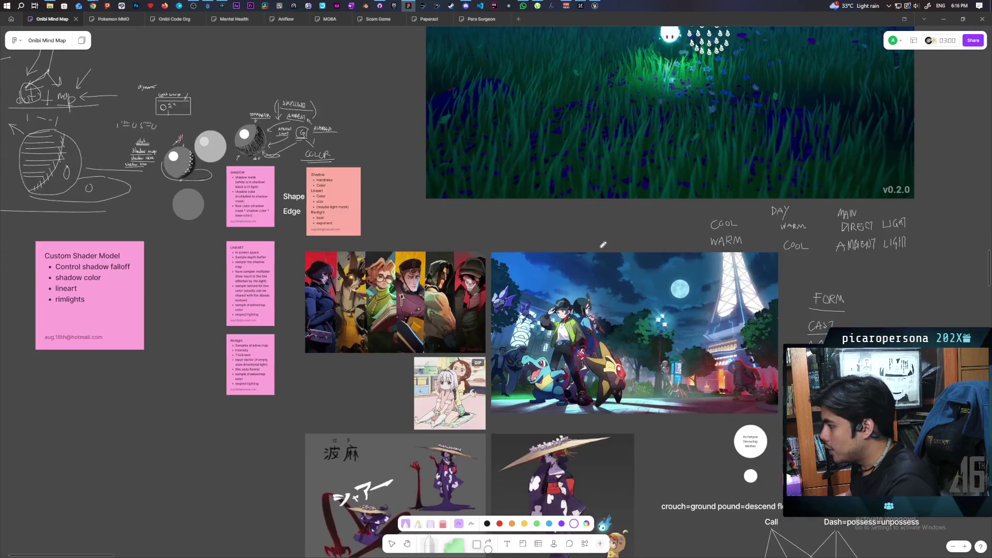
scroll(603, 239, "right", 10)
scroll(521, 276, "up", 5)
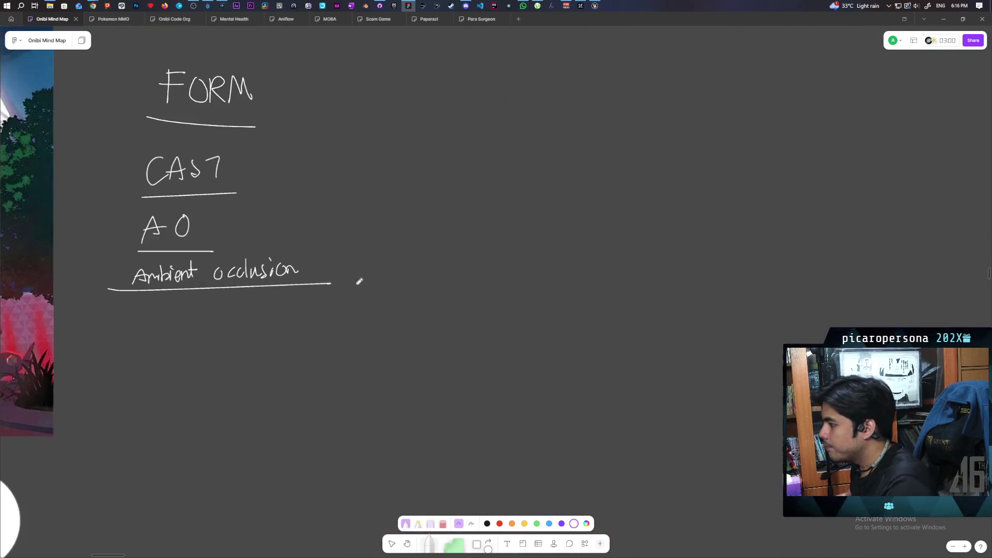
scroll(357, 281, "left", 3)
Draw an arrow from AO, finish writing CONTRAST, and underline it.
left_click_drag(310, 260, 518, 261)
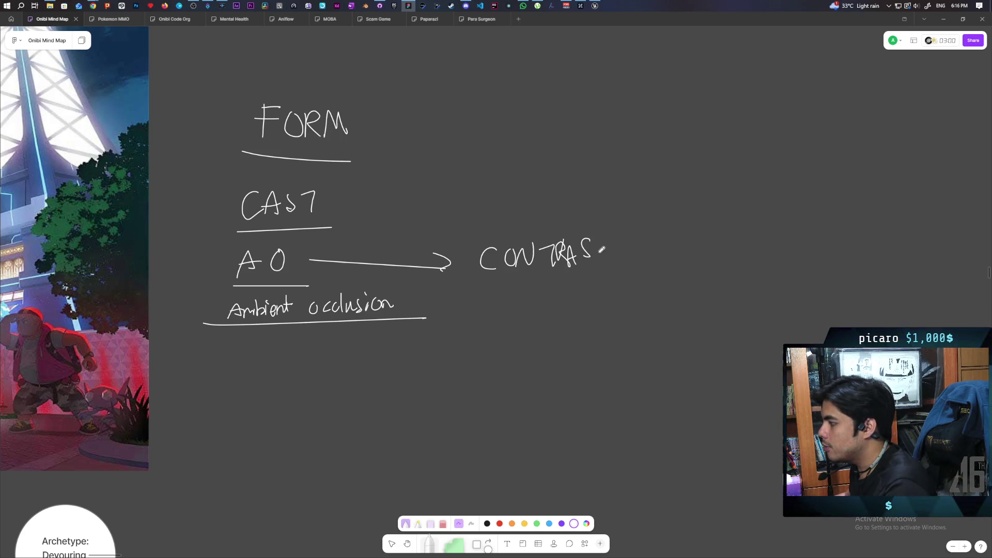
left_click_drag(589, 243, 602, 264)
left_click_drag(458, 282, 727, 283)
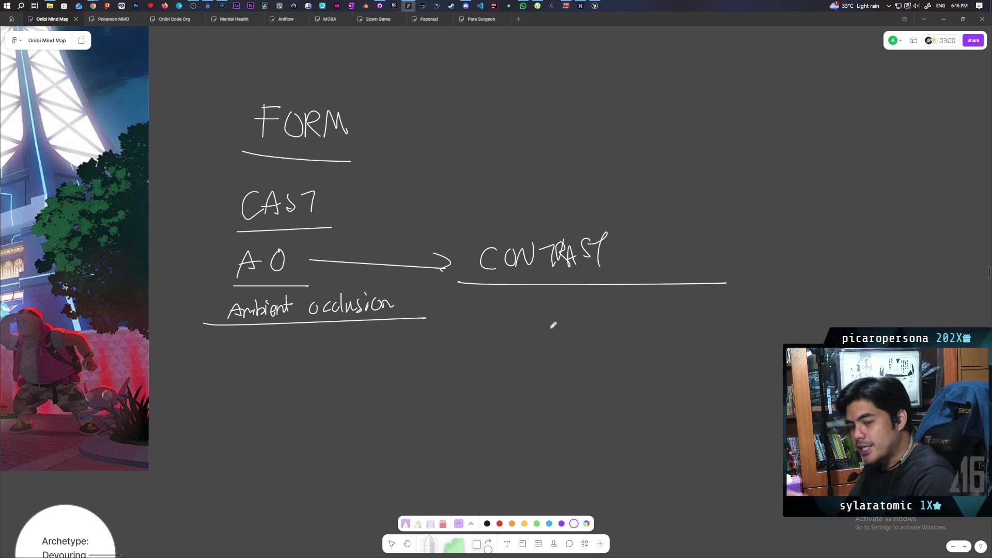
Write the ENV/AMB/ note below Ambient occlusion.
scroll(554, 326, "down", 1)
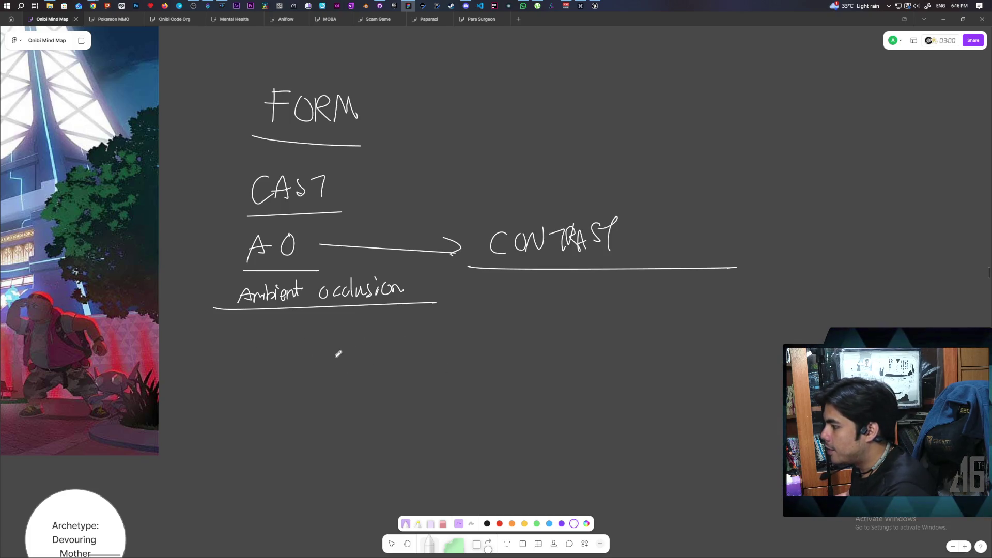
left_click_drag(332, 348, 335, 367)
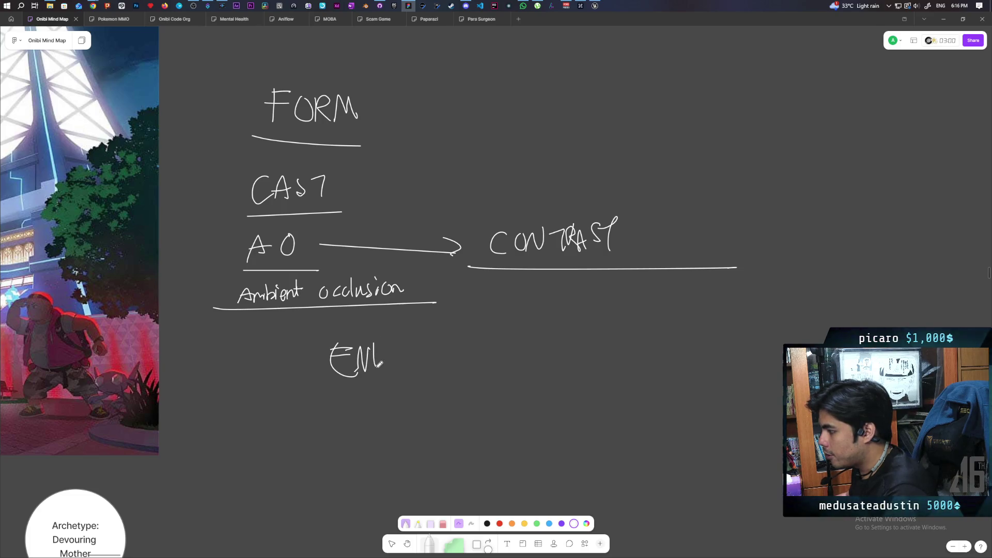
mouse_move(404, 343)
left_mouse_down()
mouse_move(376, 386)
mouse_move(435, 343)
mouse_move(457, 388)
mouse_move(546, 327)
mouse_move(541, 344)
left_mouse_up()
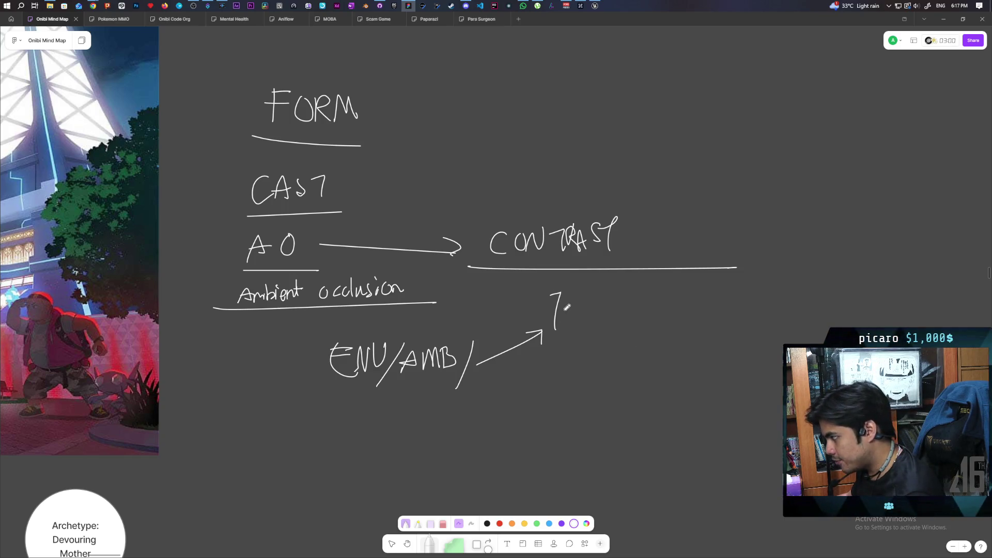
Write and underline TEMP under CONTRAST, then begin writing VALUE beside it.
mouse_move(570, 297)
left_mouse_down()
mouse_move(579, 293)
mouse_move(599, 316)
mouse_move(607, 310)
left_mouse_up()
left_click_drag(554, 336, 606, 333)
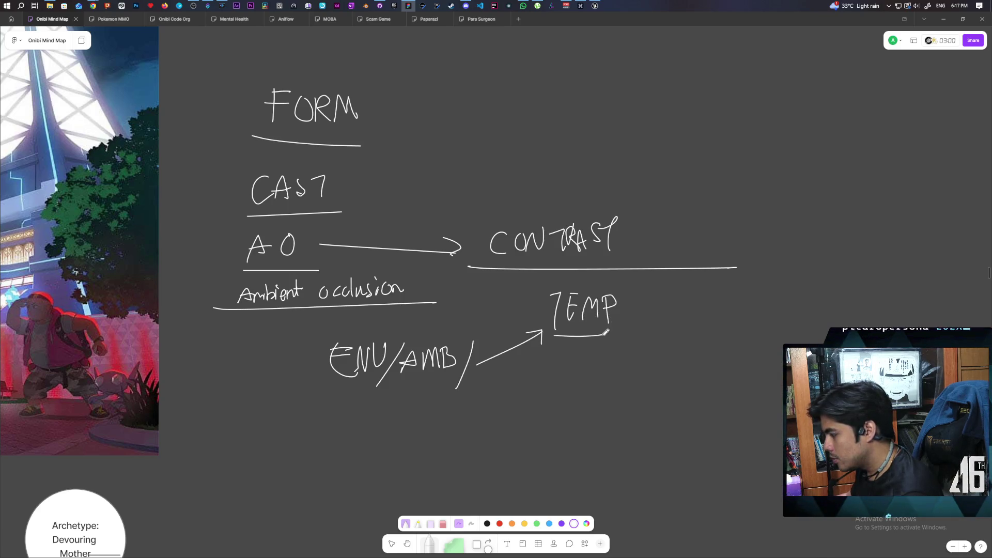
scroll(582, 317, "right", 2)
scroll(486, 326, "right", 4)
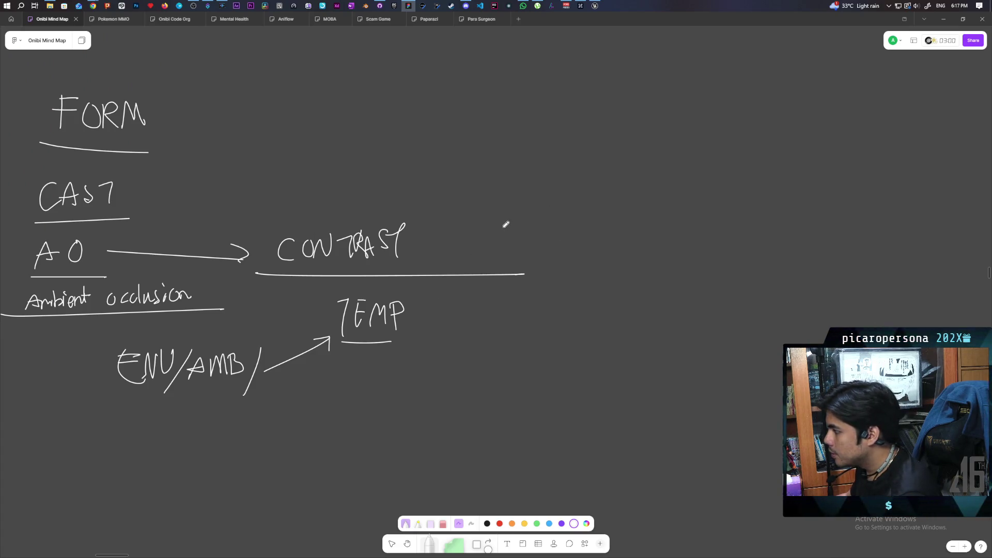
mouse_move(508, 246)
left_mouse_down()
mouse_move(523, 223)
mouse_move(535, 252)
mouse_move(528, 237)
mouse_move(556, 249)
left_mouse_up()
Finish VALUE, write HUE below it, and add a check mark beside each.
mouse_move(559, 228)
left_mouse_down()
mouse_move(584, 243)
mouse_move(591, 230)
mouse_move(602, 235)
left_mouse_up()
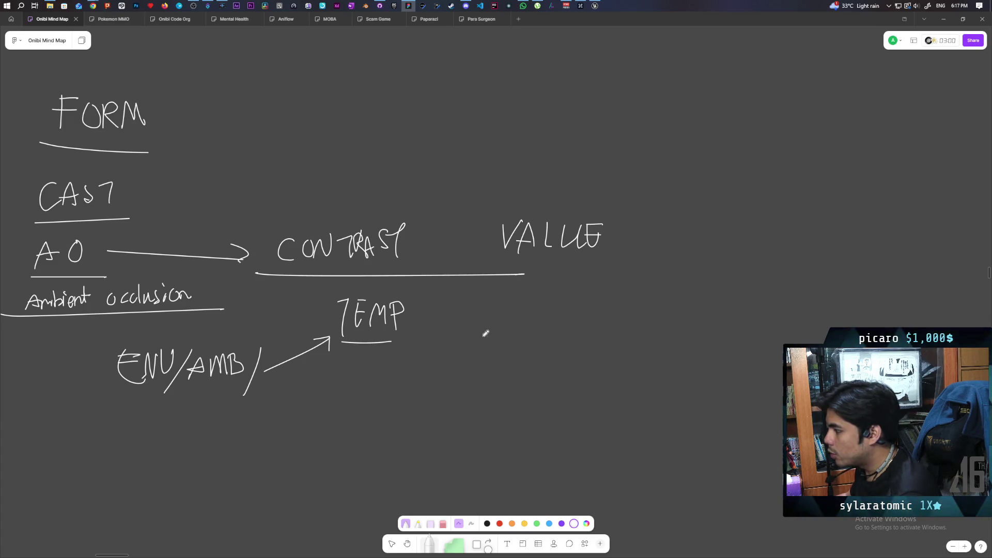
left_click_drag(501, 291, 501, 321)
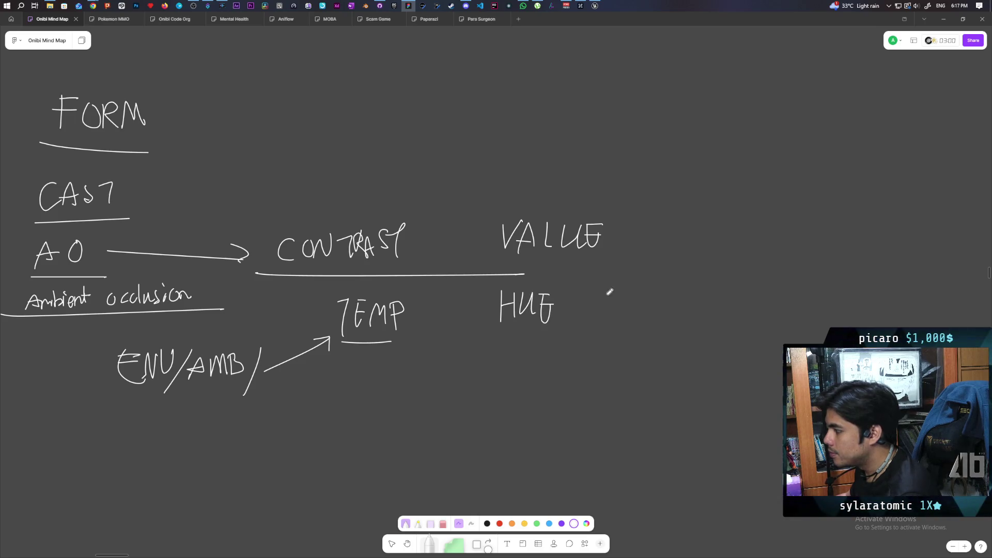
left_click_drag(617, 232, 650, 218)
left_click_drag(646, 294, 646, 295)
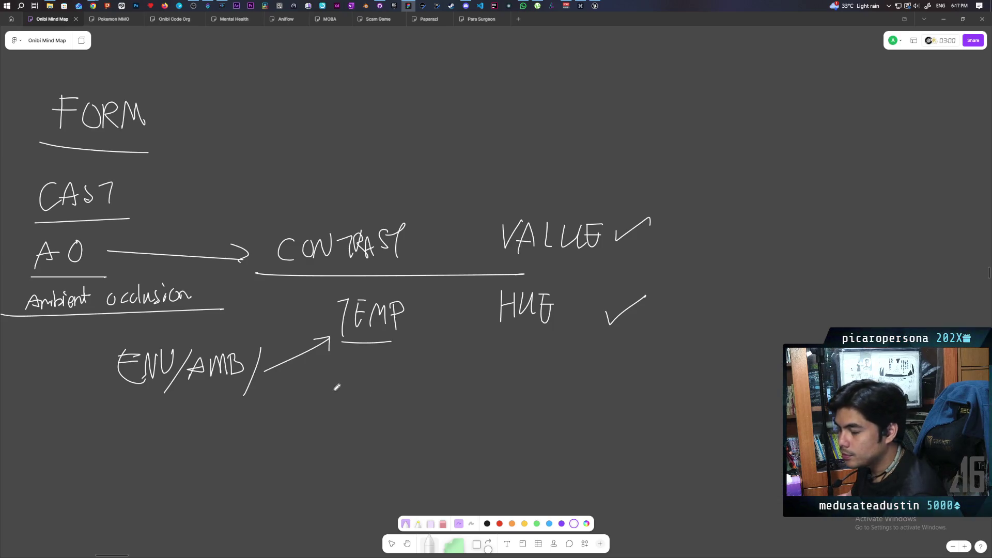
Pan back and forth across the board to view the reference image.
left_click_drag(336, 387, 428, 392)
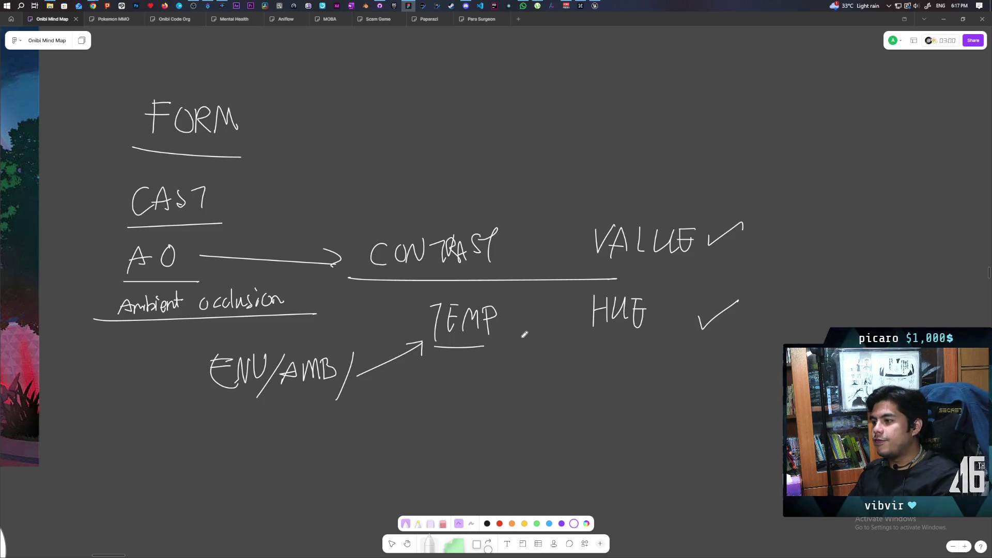
scroll(364, 353, "left", 5)
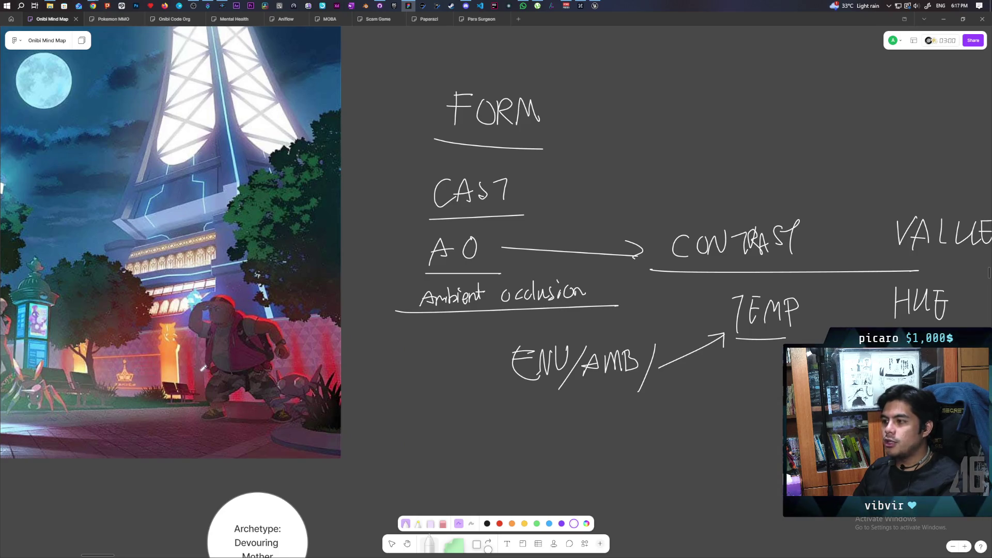
scroll(268, 352, "right", 7)
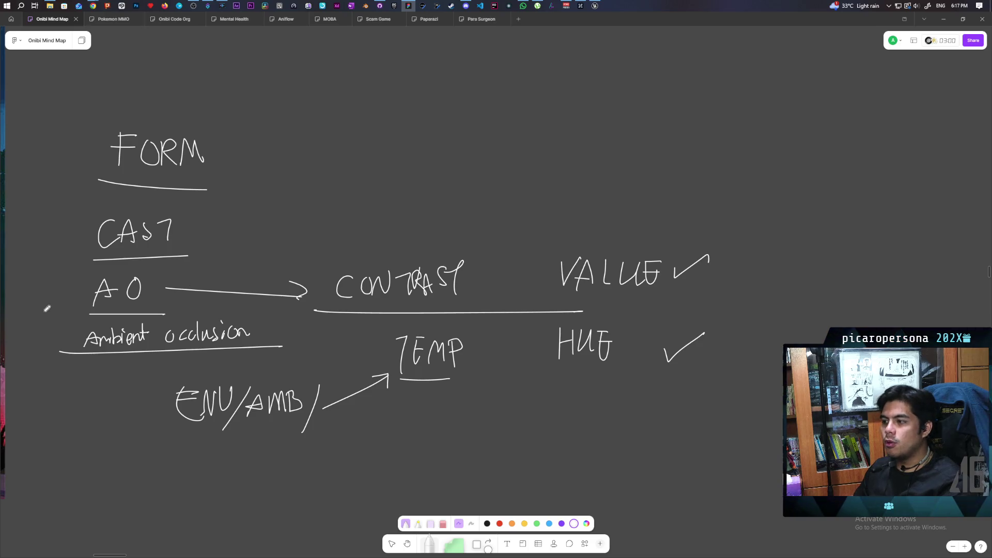
scroll(73, 313, "left", 11)
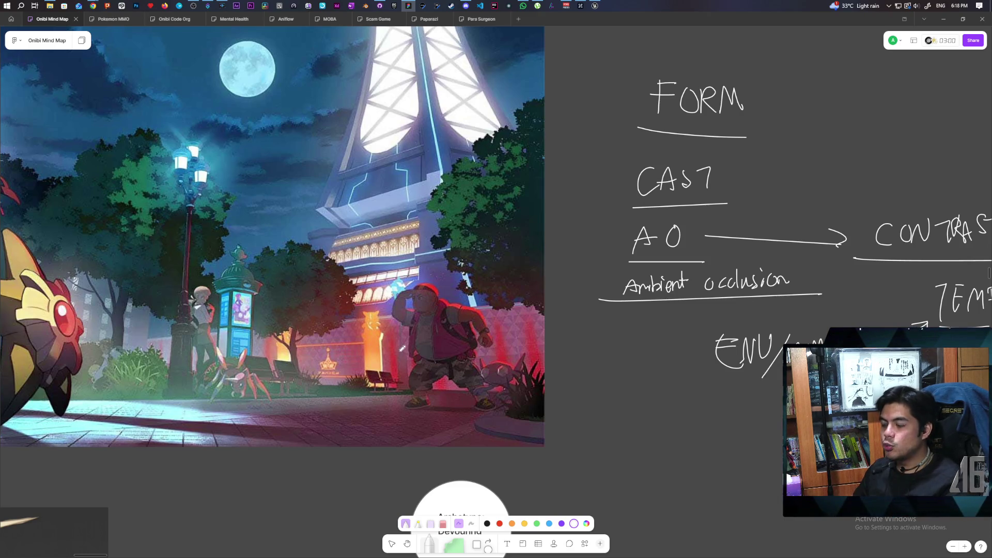
scroll(641, 346, "right", 7)
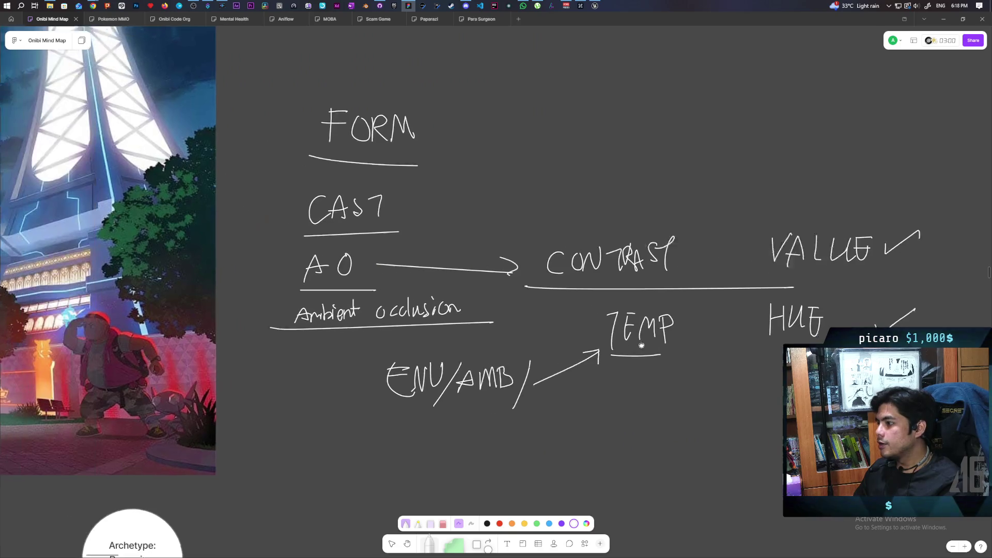
Draw an arrow up from CONTRAST to a handwritten, underlined DETAIL heading.
scroll(545, 250, "right", 2)
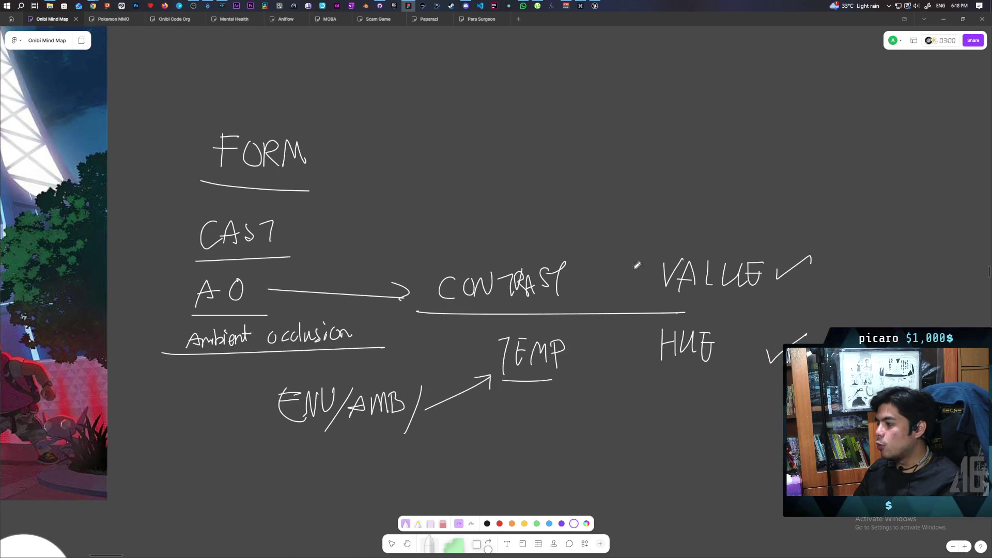
left_click_drag(603, 239, 605, 234)
mouse_move(615, 198)
left_mouse_down()
mouse_move(615, 221)
mouse_move(660, 197)
mouse_move(652, 202)
mouse_move(662, 216)
mouse_move(685, 207)
left_mouse_up()
left_click(670, 213)
mouse_move(693, 194)
left_mouse_down()
mouse_move(693, 215)
mouse_move(709, 214)
left_mouse_up()
left_click_drag(602, 229, 712, 216)
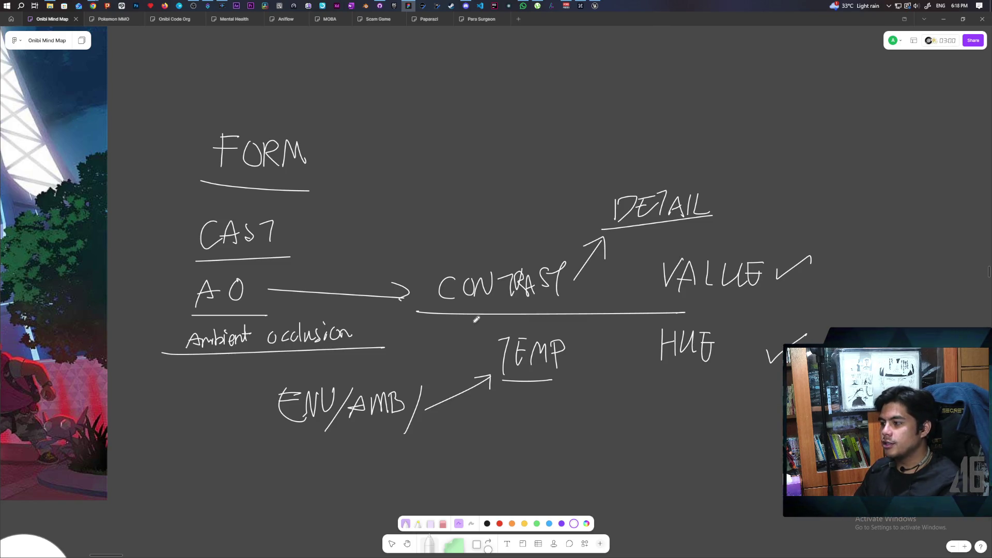
Pan the board to bring COOL and AMBIENT LIGHT into view.
scroll(416, 241, "left", 5)
scroll(416, 242, "down", 1)
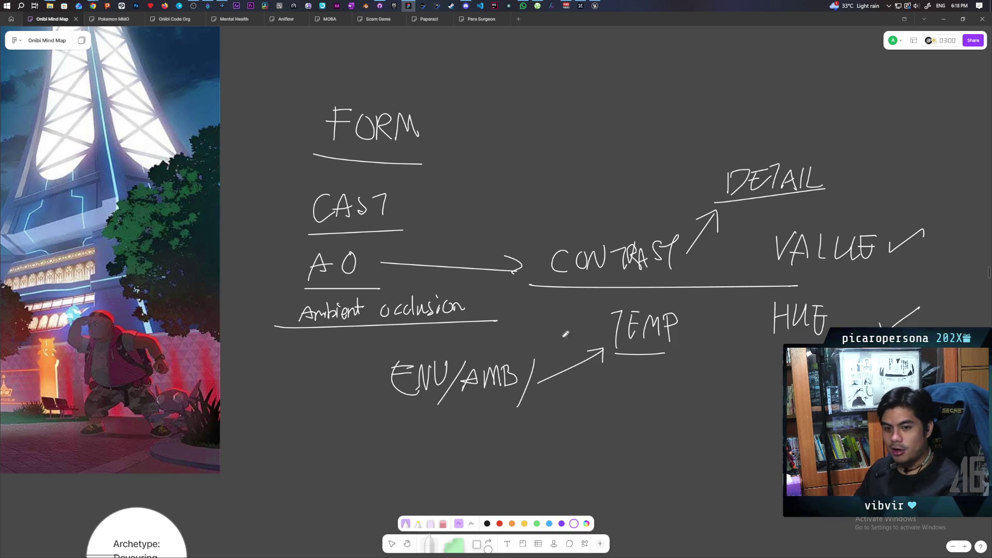
scroll(737, 325, "up", 2)
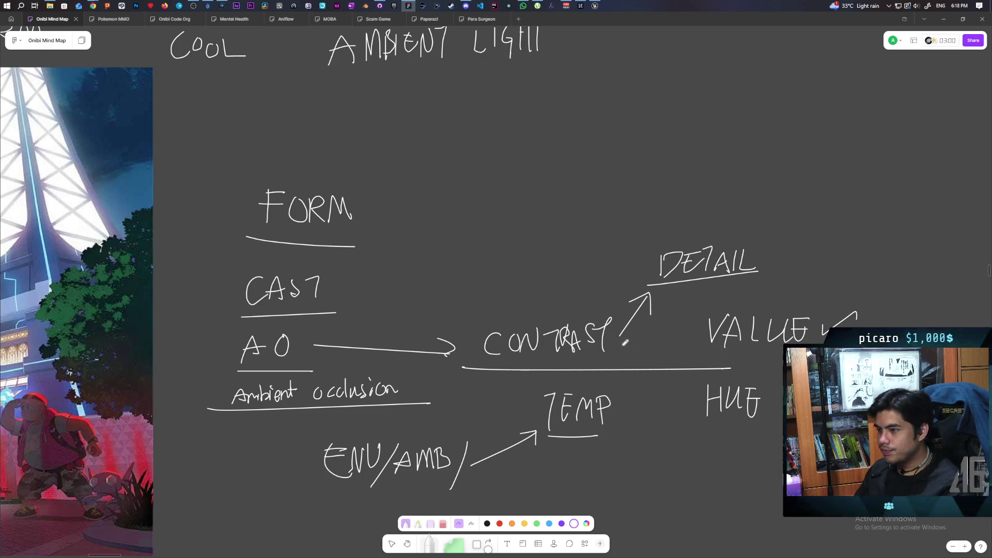
scroll(626, 343, "left", 3)
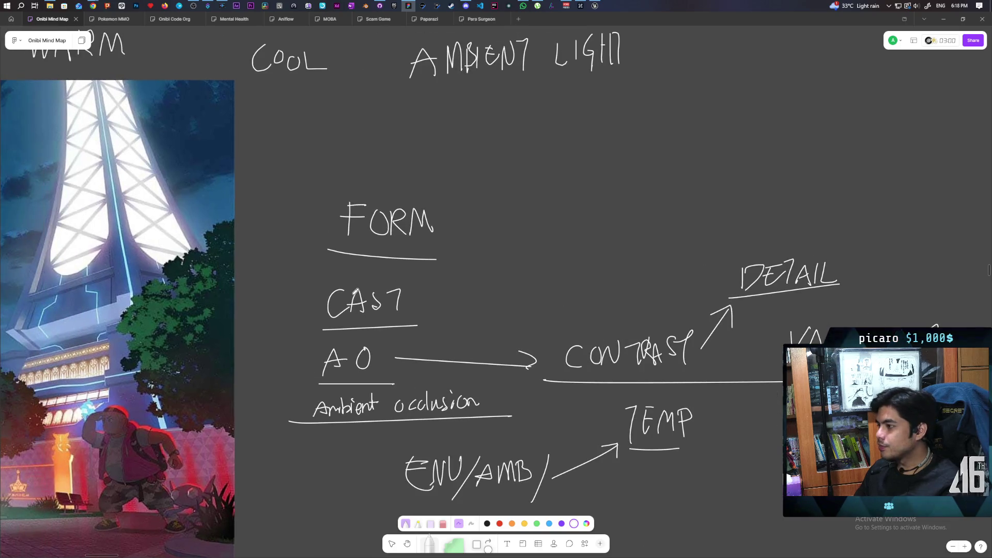
Draw a curved bracket left of FORM and CAST and a slanted line on their right.
left_click_drag(286, 200, 273, 310)
left_click_drag(459, 212, 443, 315)
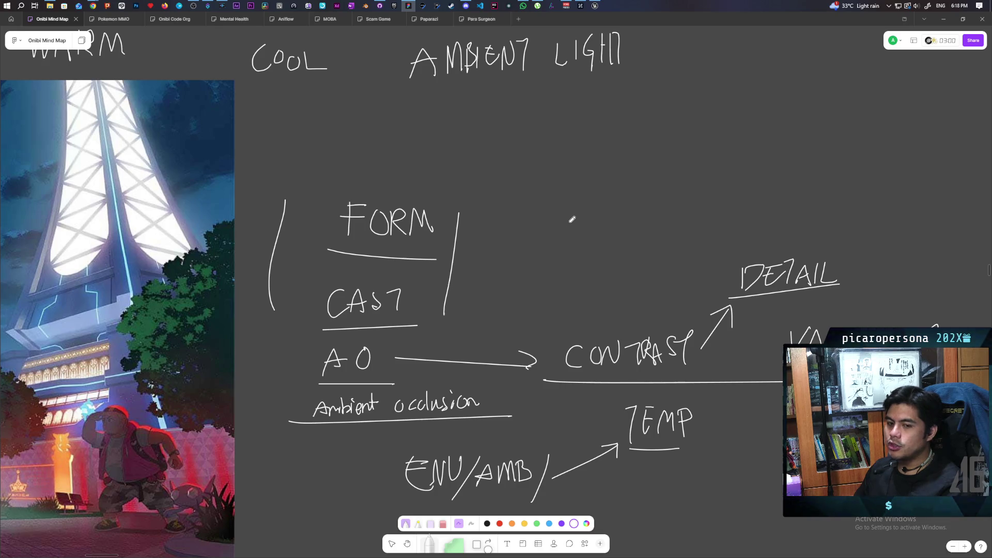
scroll(512, 329, "down", 5)
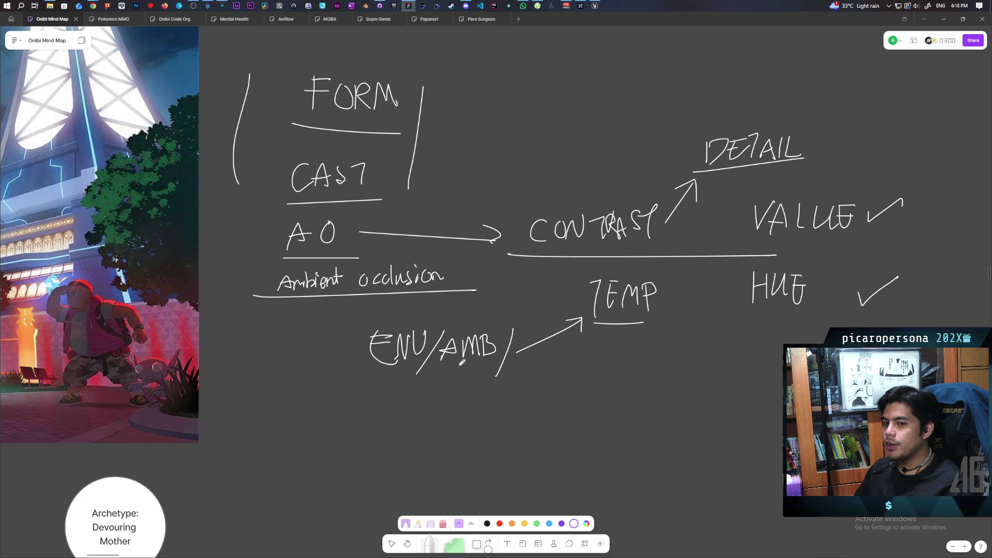
scroll(458, 433, "up", 5)
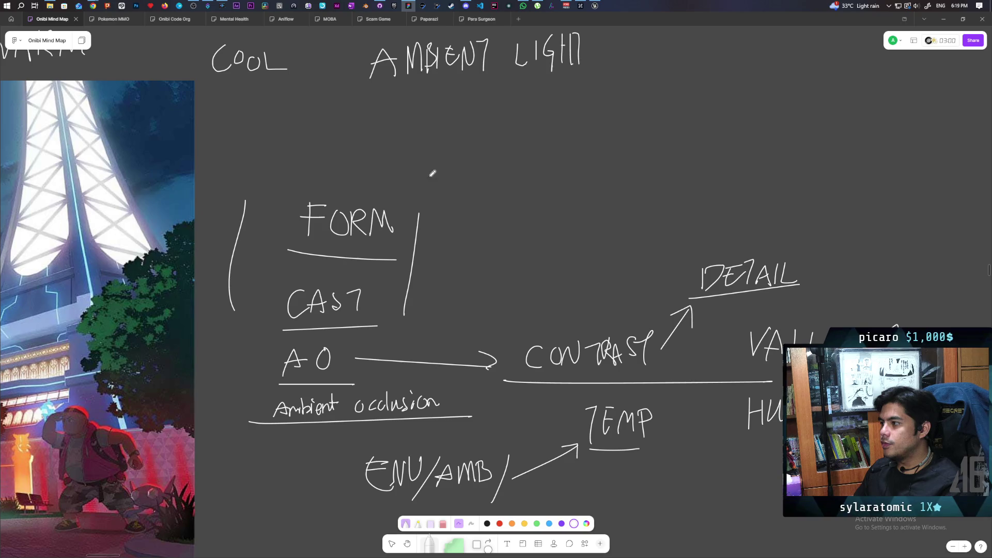
scroll(571, 211, "right", 3)
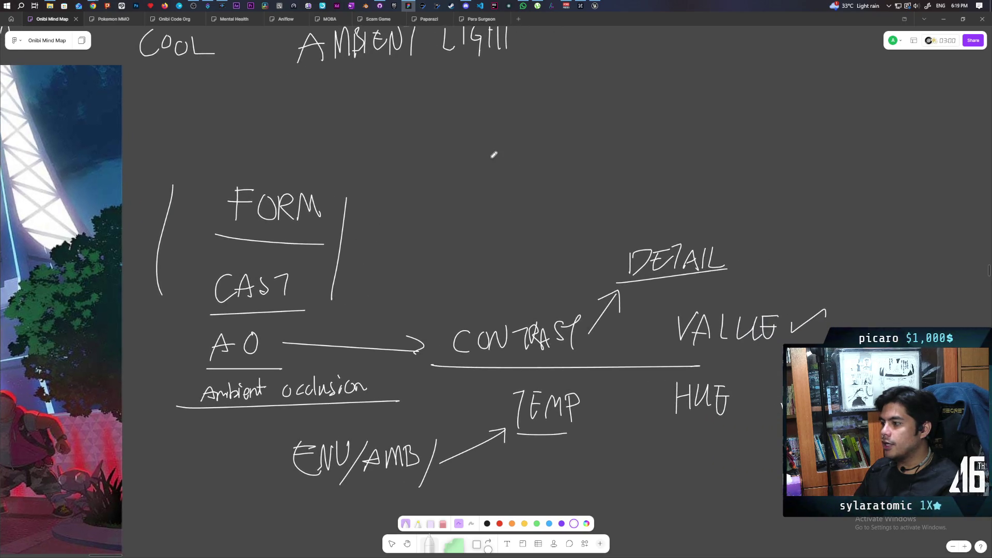
scroll(496, 122, "down", 5)
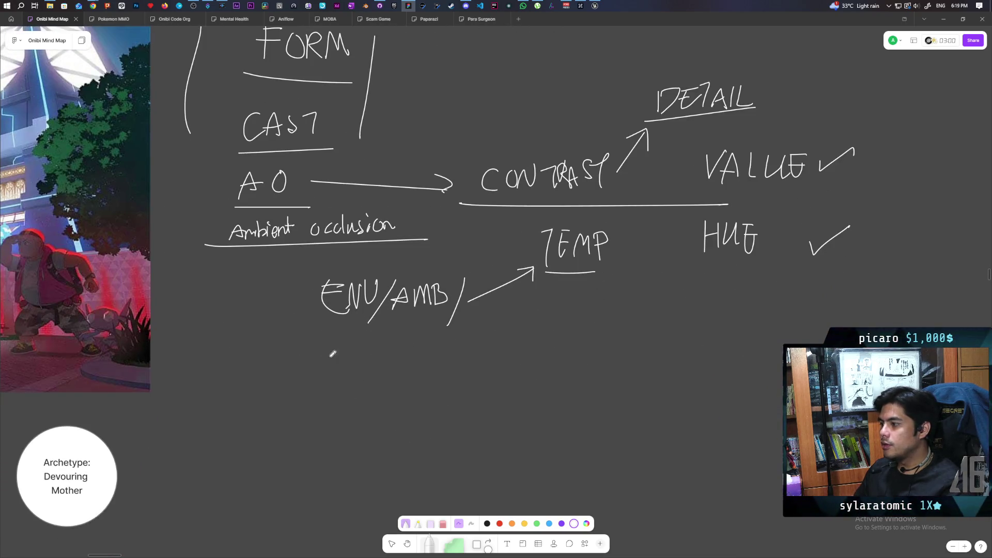
Handwrite LIGHT below the ENV/AMB note and underline it.
mouse_move(314, 364)
left_mouse_down()
mouse_move(322, 397)
mouse_move(359, 390)
mouse_move(391, 403)
left_mouse_up()
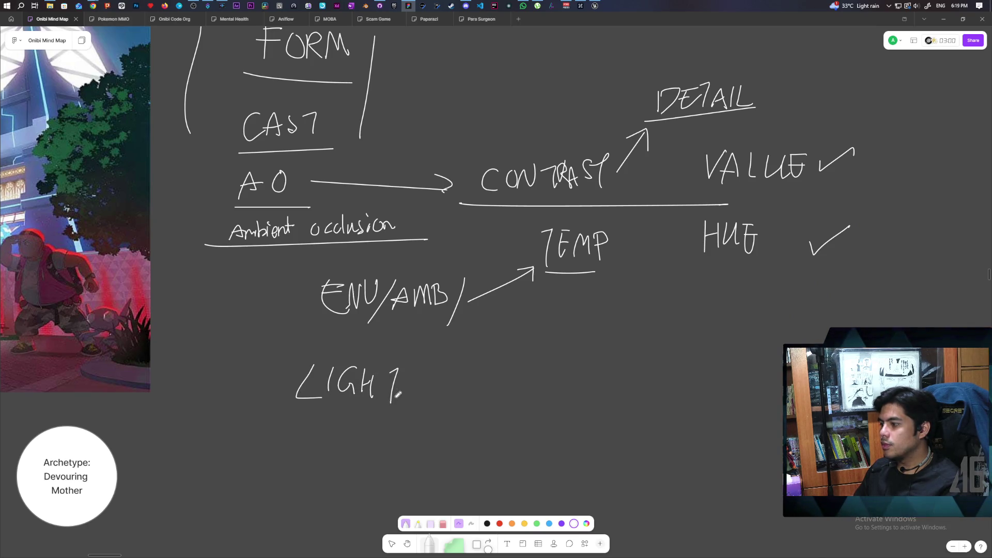
scroll(391, 403, "up", 1)
left_click_drag(265, 441, 358, 435)
scroll(358, 436, "up", 4)
scroll(439, 407, "right", 3)
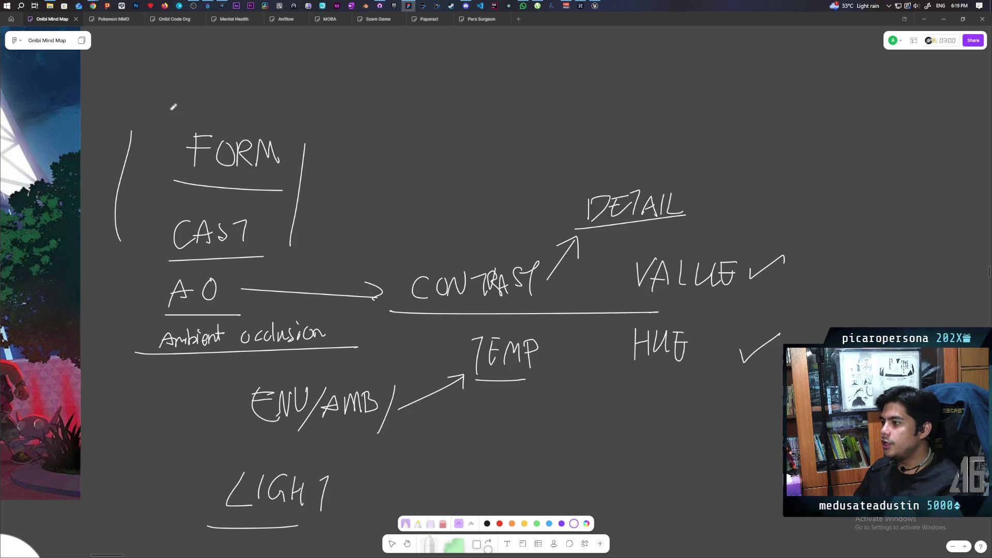
Frame the LIGHT notes with long strokes across the top and bottom and down both sides.
mouse_move(194, 103)
left_mouse_down()
mouse_move(708, 69)
mouse_move(764, 75)
left_mouse_up()
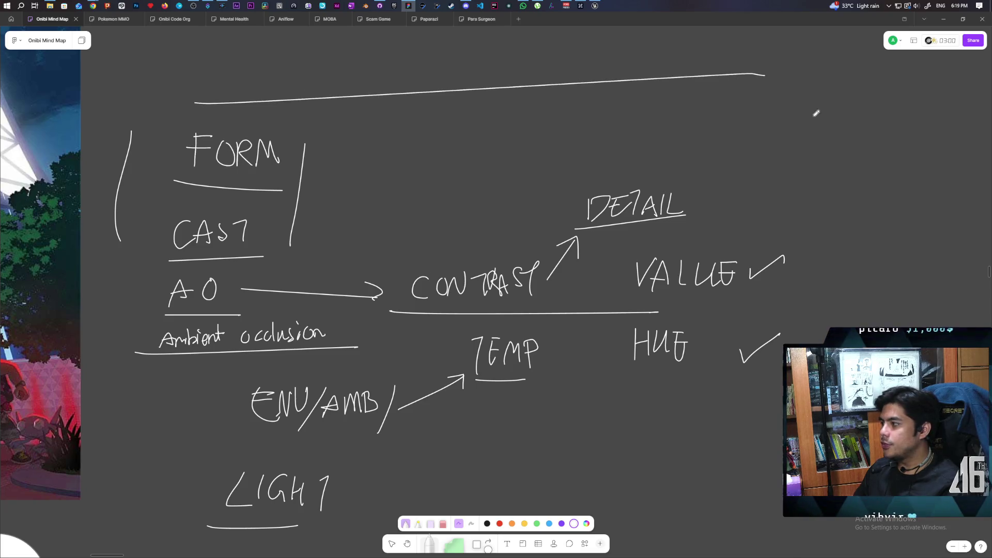
left_click_drag(827, 94, 818, 343)
scroll(450, 432, "down", 3)
left_click_drag(131, 419, 777, 401)
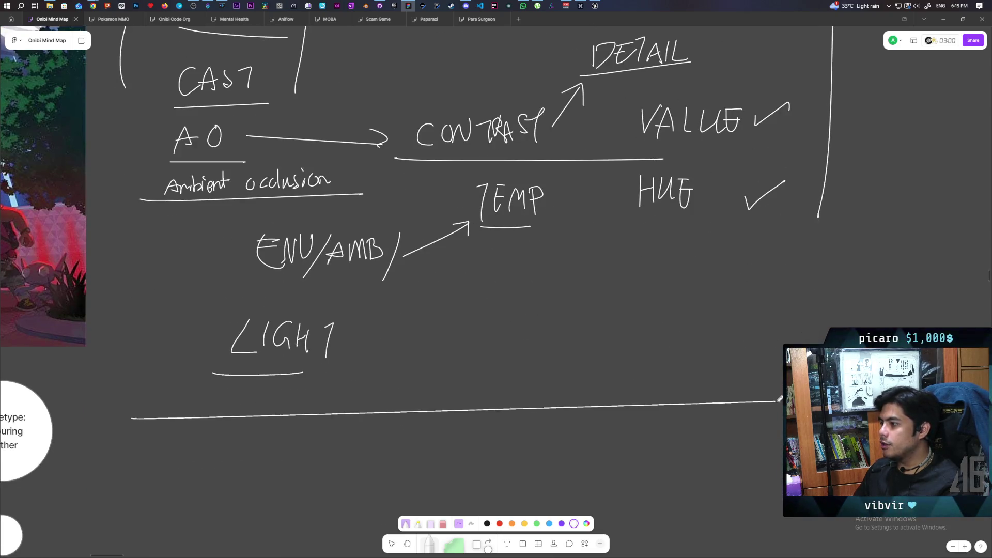
left_click_drag(755, 272, 753, 393)
left_click_drag(177, 251, 170, 362)
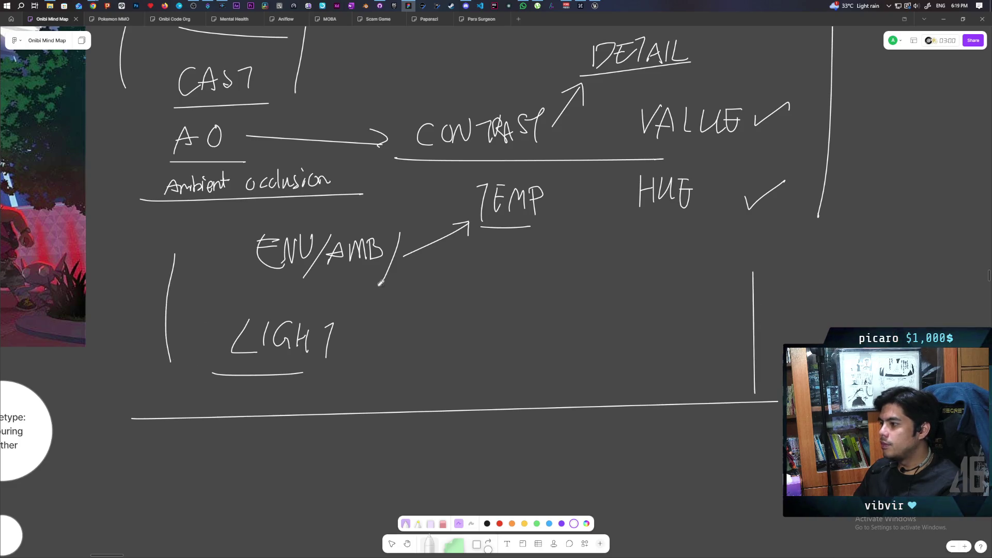
scroll(309, 412, "up", 3)
scroll(309, 412, "down", 1)
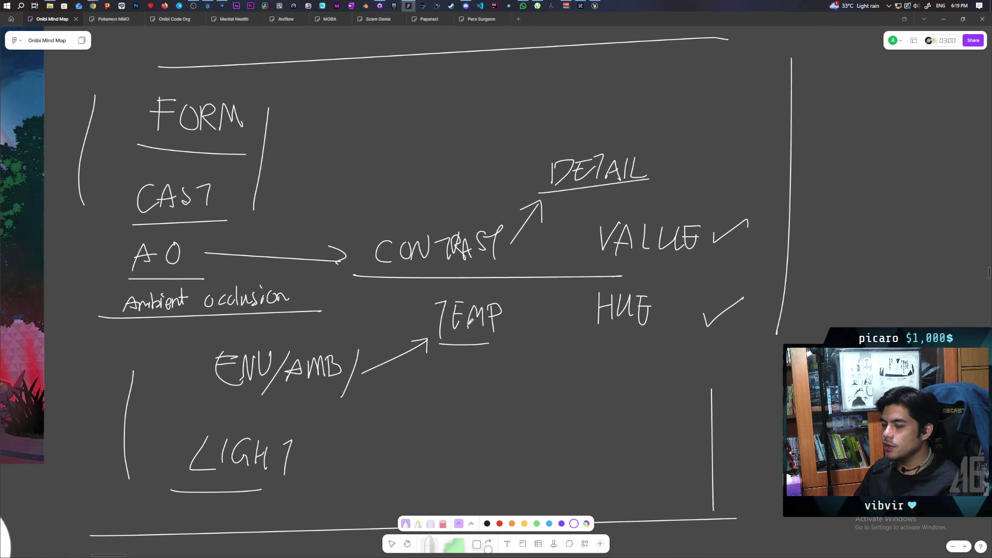
scroll(431, 307, "down", 1)
scroll(486, 362, "up", 1)
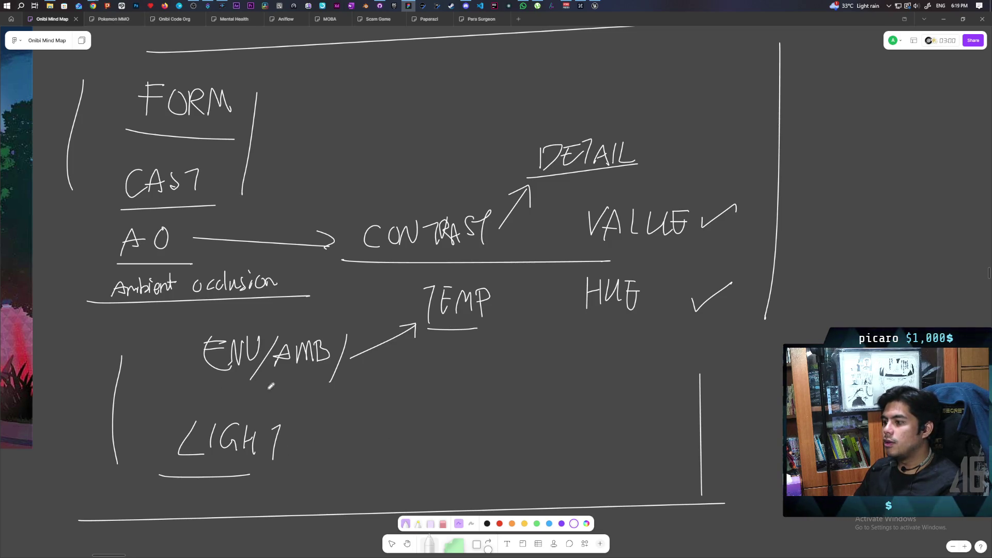
Underline ENV/AMB, bracket FORM and CAST, and start writing MAIN beside the sphere sketch.
left_click_drag(191, 393, 399, 385)
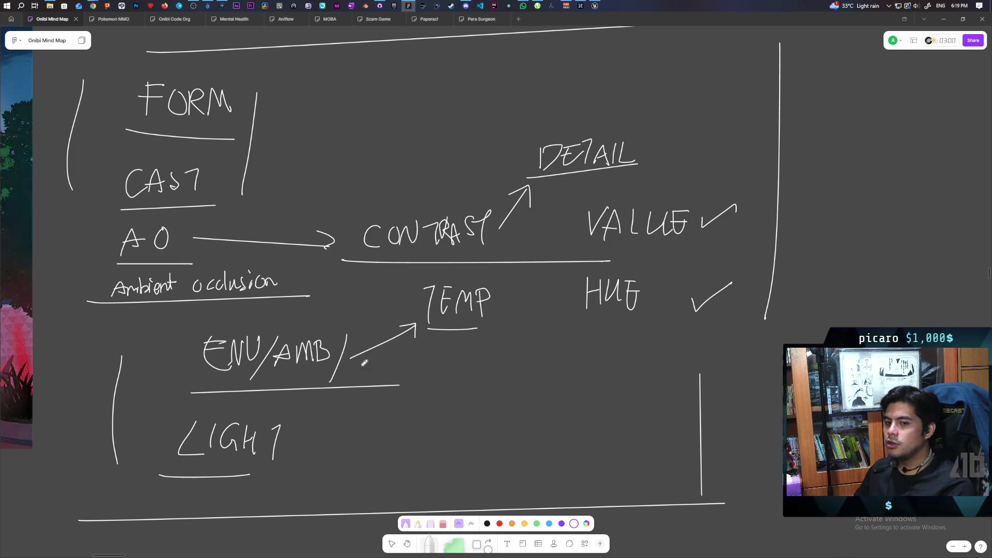
left_click_drag(110, 84, 126, 187)
left_click_drag(275, 87, 265, 206)
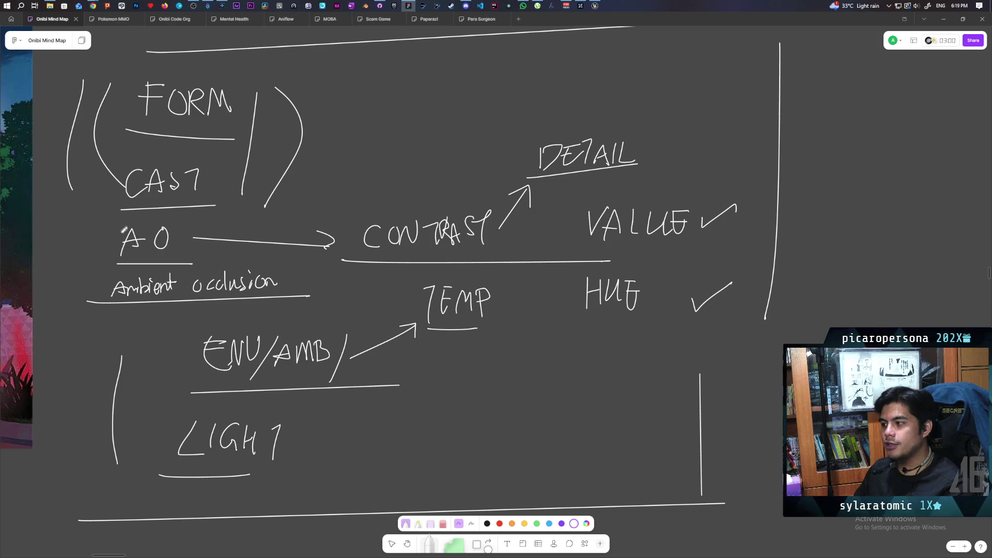
scroll(551, 217, "down", 3)
mouse_move(562, 223)
left_mouse_down()
mouse_move(594, 230)
mouse_move(614, 206)
left_mouse_up()
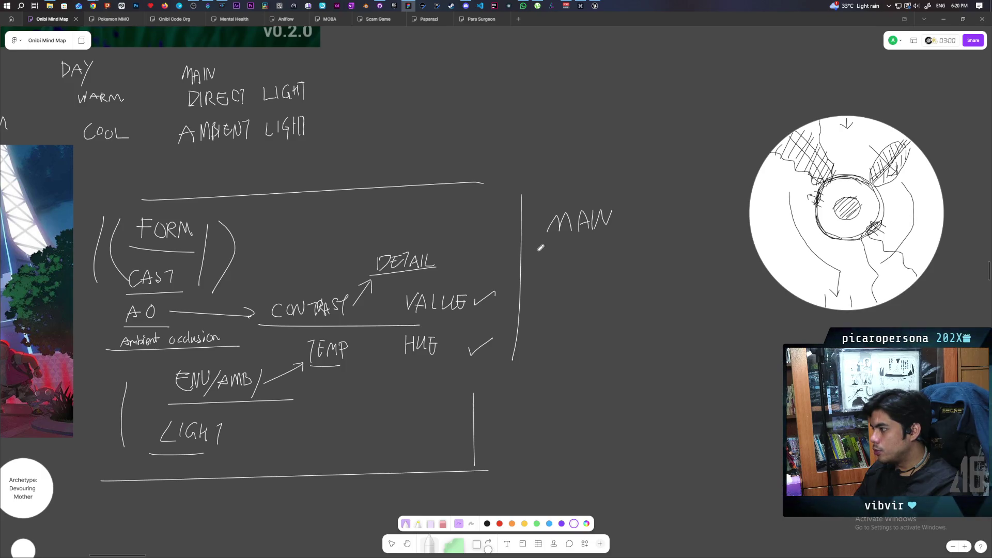
Handwrite SHADOW + AMB beneath MAIN, then a hooked arrow leading to AO.
mouse_move(541, 239)
left_mouse_down()
mouse_move(541, 260)
mouse_move(574, 244)
mouse_move(571, 254)
mouse_move(584, 253)
mouse_move(587, 241)
mouse_move(614, 252)
mouse_move(619, 241)
left_mouse_up()
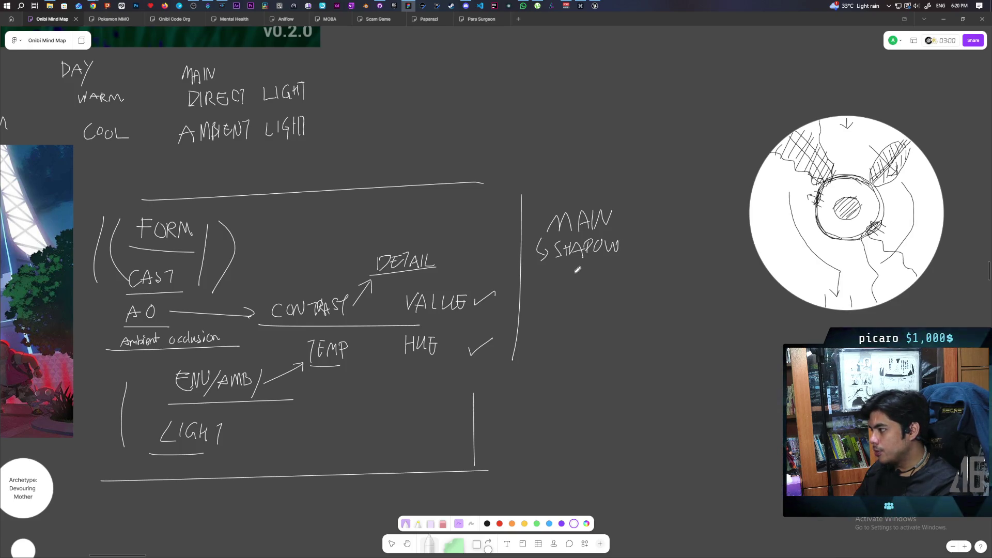
left_click_drag(579, 270, 592, 268)
left_click_drag(586, 263, 572, 291)
mouse_move(579, 287)
left_mouse_down()
mouse_move(583, 280)
mouse_move(594, 292)
left_mouse_up()
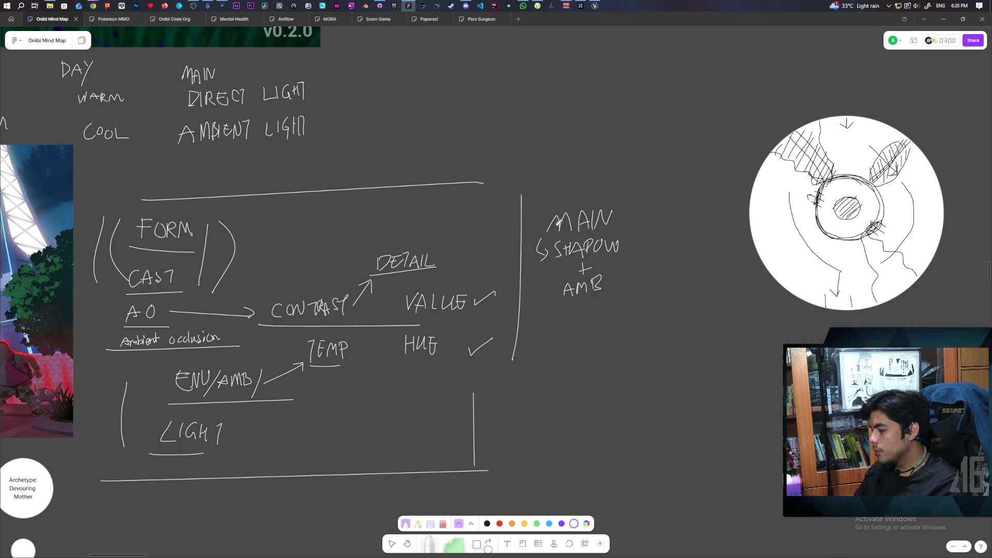
left_click_drag(555, 315, 572, 319)
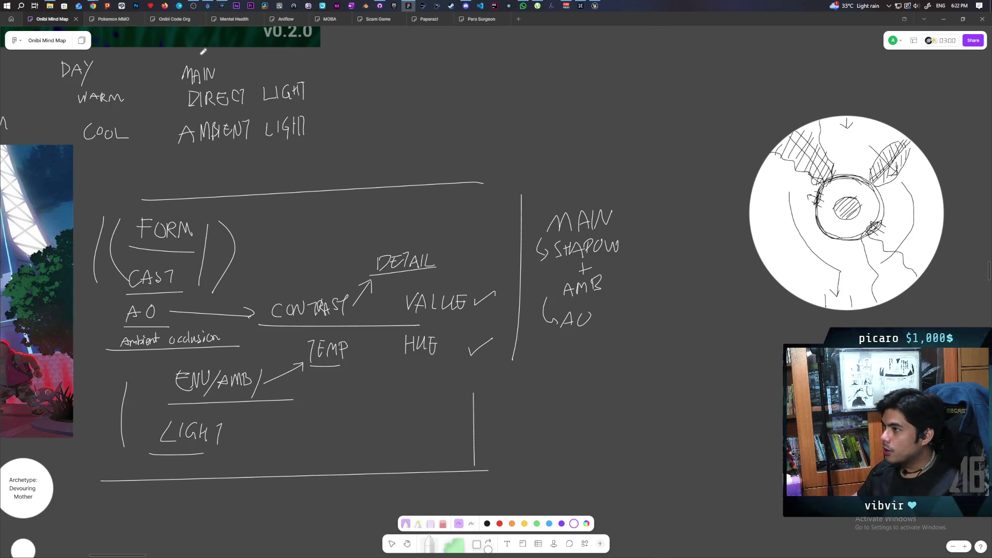
mouse_move(93, 5)
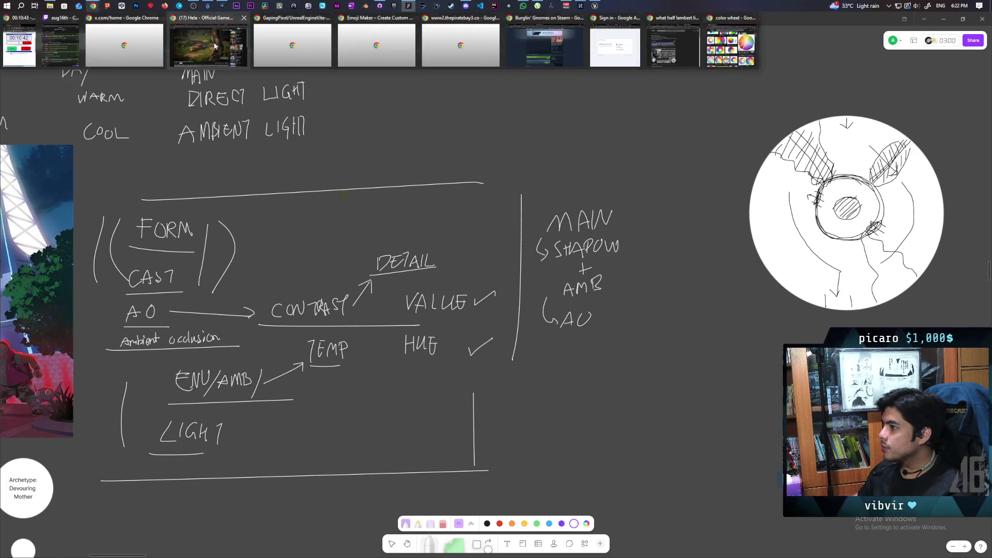
mouse_move(214, 46)
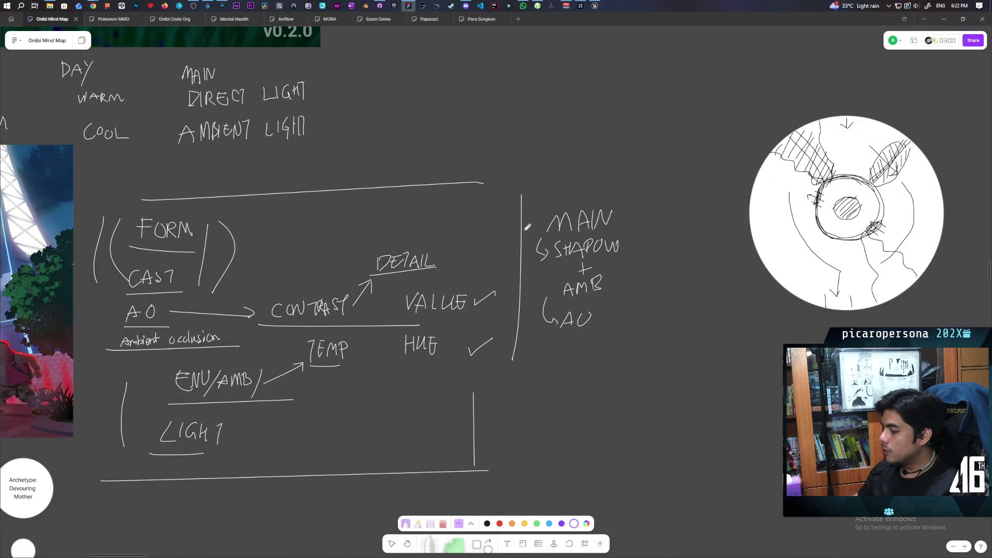
scroll(526, 224, "down", 5)
scroll(526, 224, "down", 10)
scroll(528, 226, "up", 3)
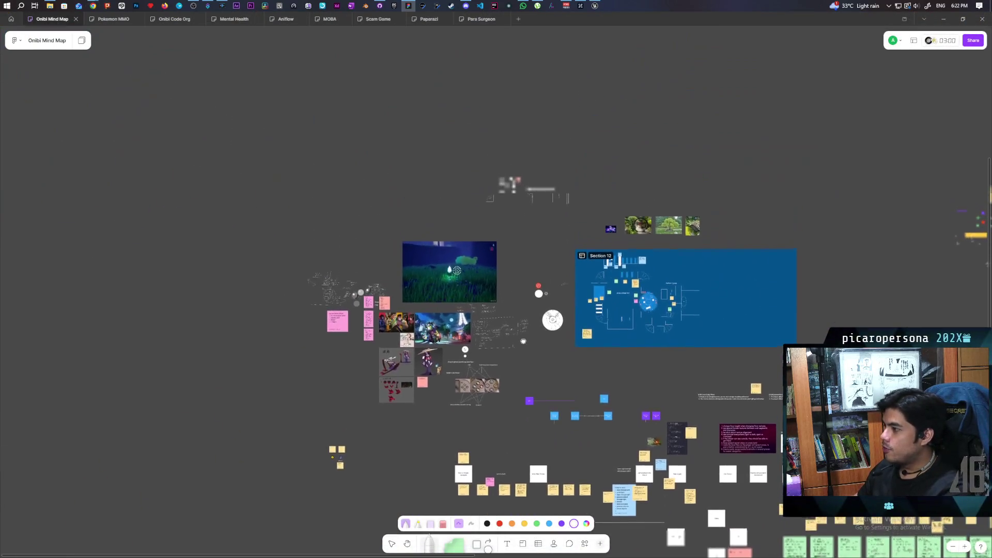
scroll(521, 341, "up", 8)
scroll(518, 345, "up", 2)
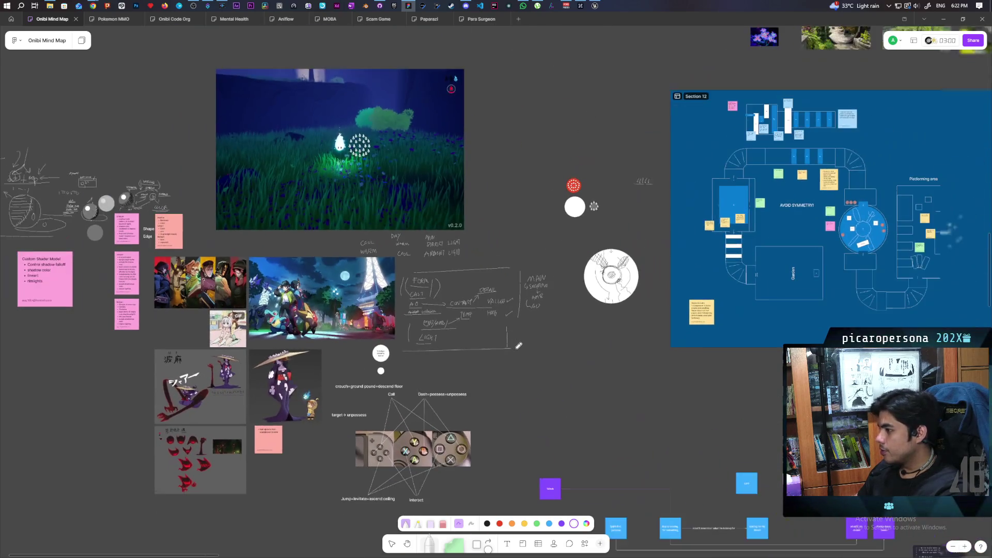
scroll(599, 361, "up", 2)
scroll(602, 363, "down", 4)
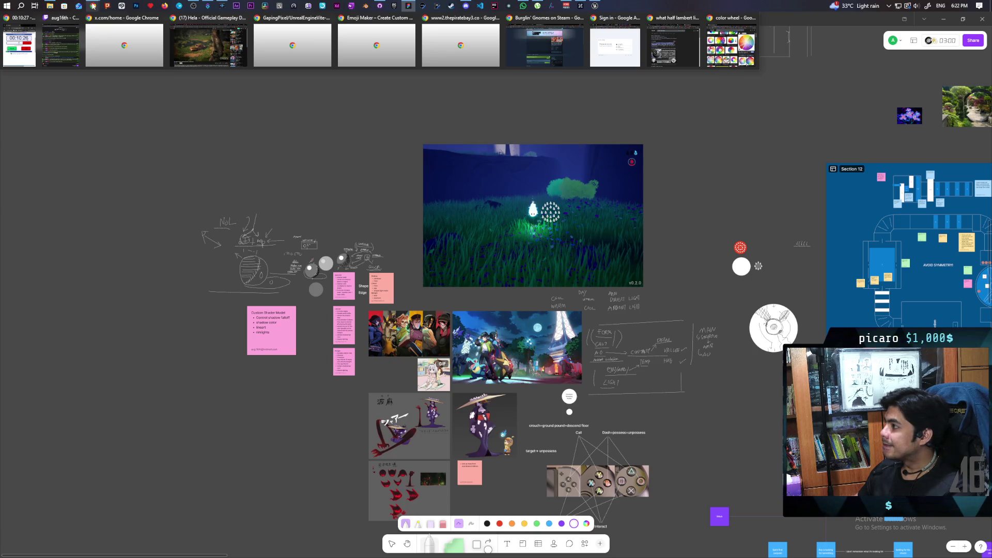
left_click(545, 46)
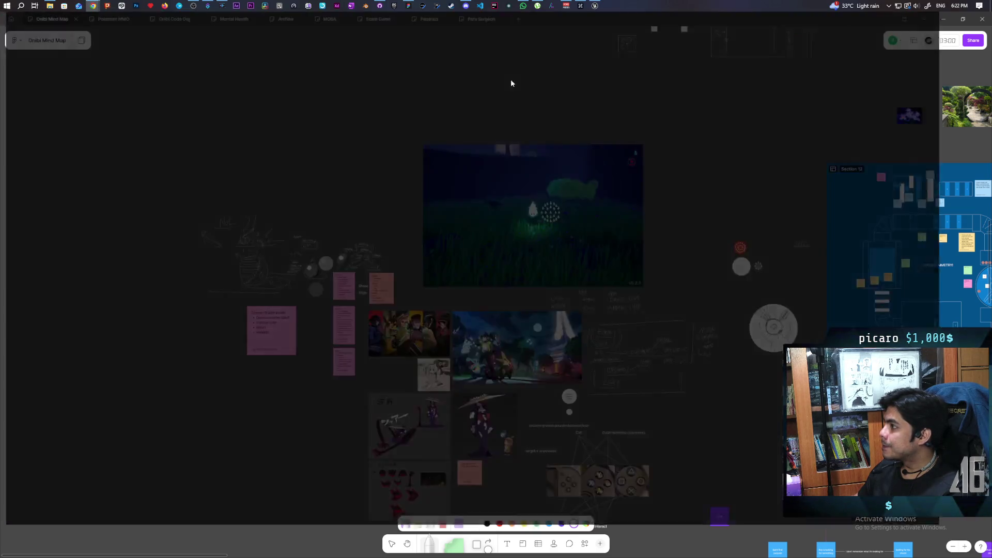
On Twitch, open a sidebar channel and then the Software and Game Development category.
left_click(51, 20)
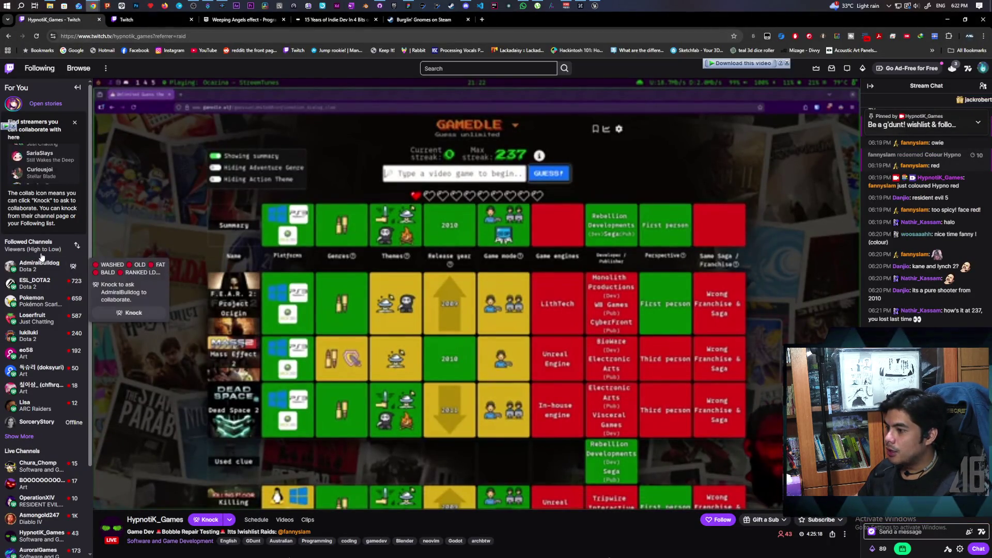
scroll(45, 413, "down", 2)
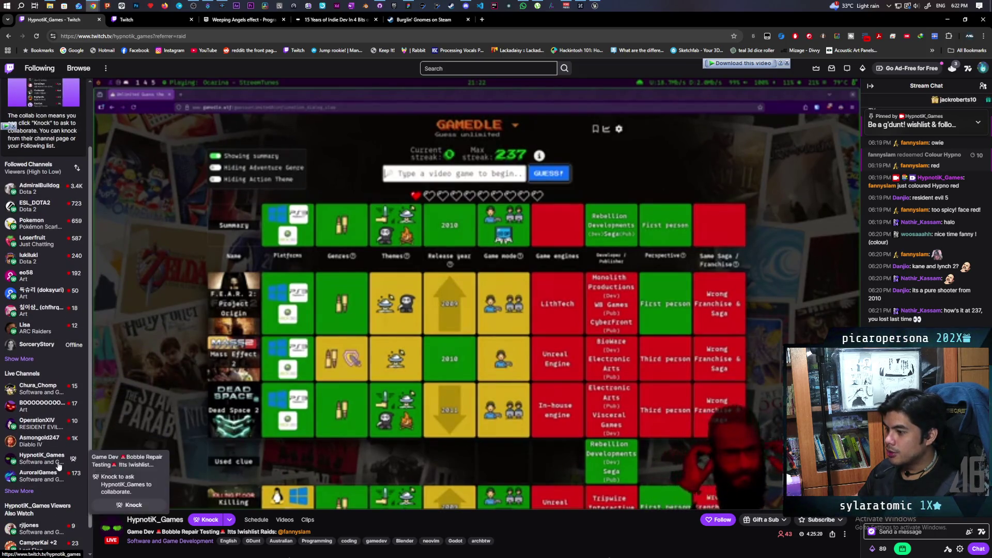
left_click(46, 391)
left_click(150, 541)
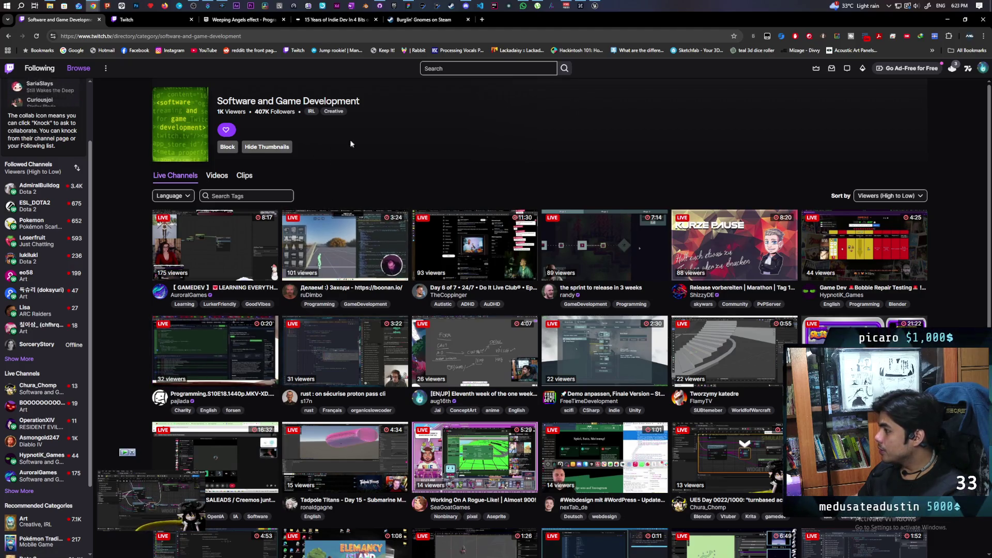
Expand the mini player to show the streamer's live channel at full size.
double_click(230, 36)
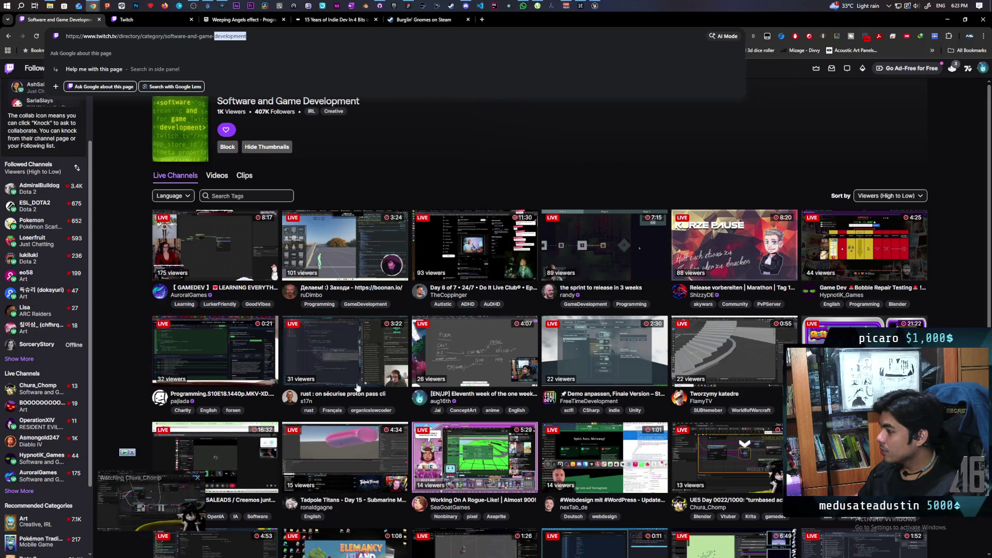
scroll(383, 370, "down", 3)
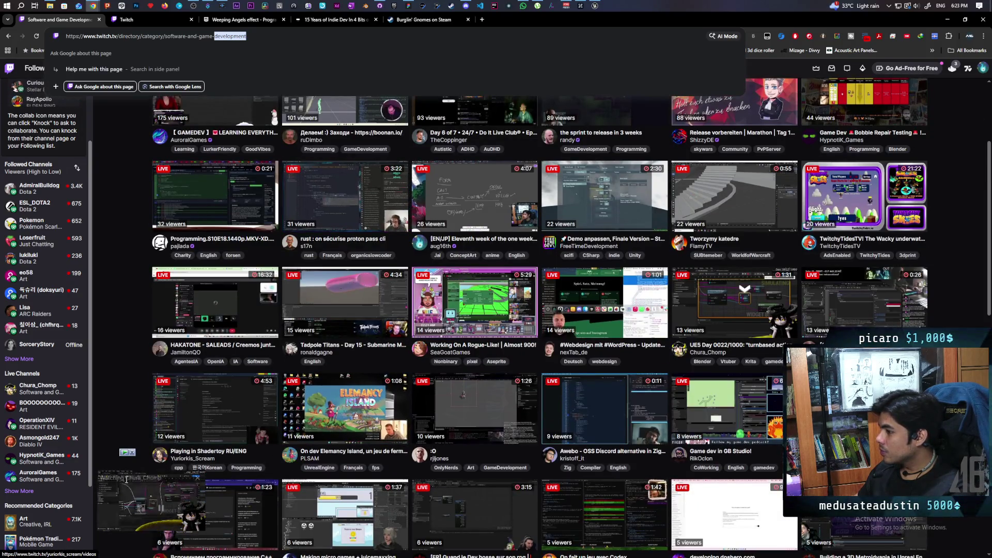
left_click(145, 510)
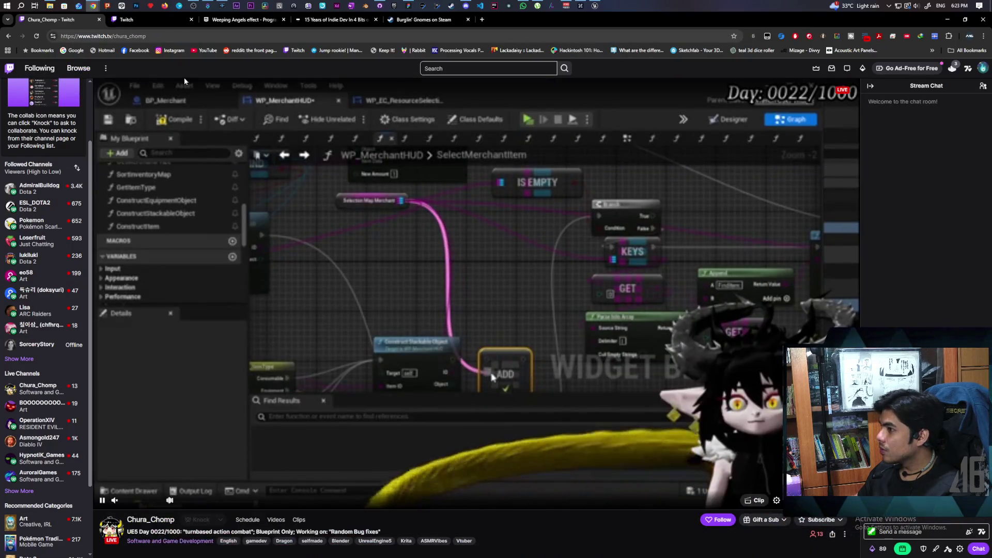
double_click(134, 36)
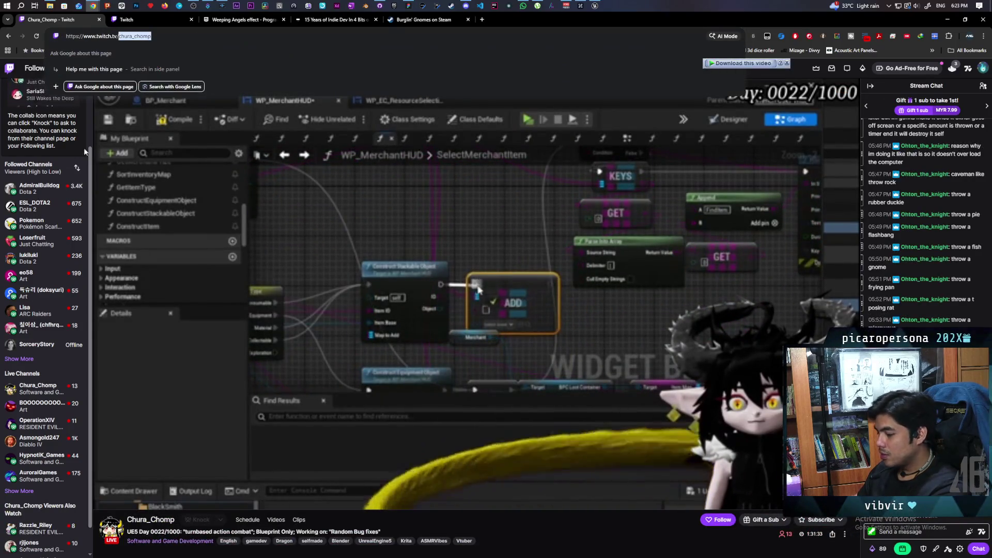